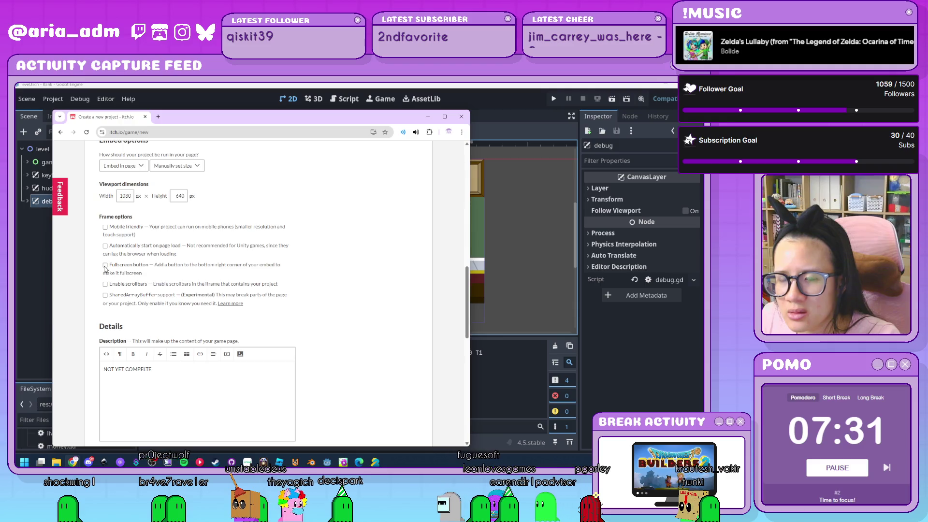
# Step: Replace the false starts with the description line 'Store the little Goobers' money in your bank.'
pyautogui.scroll(-2, 106, 266)
pyautogui.scroll(1, 108, 263)
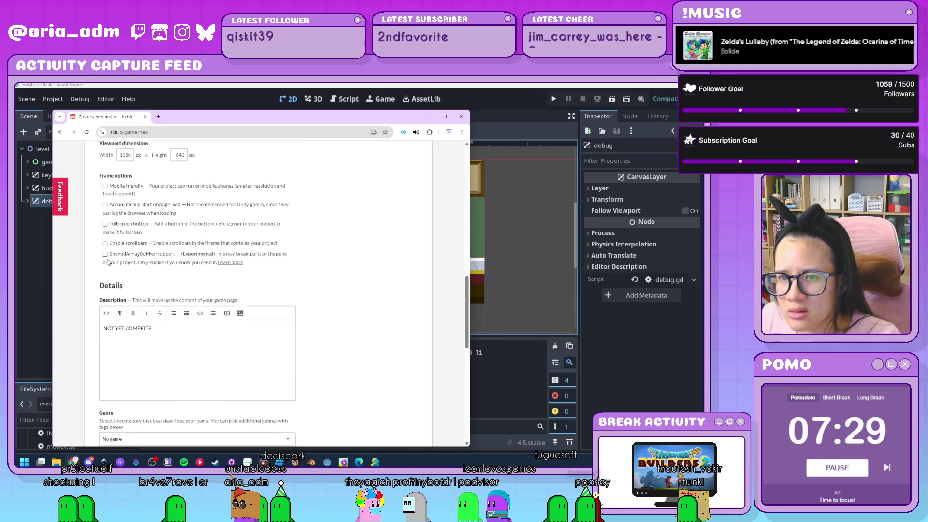
pyautogui.scroll(-2, 202, 284)
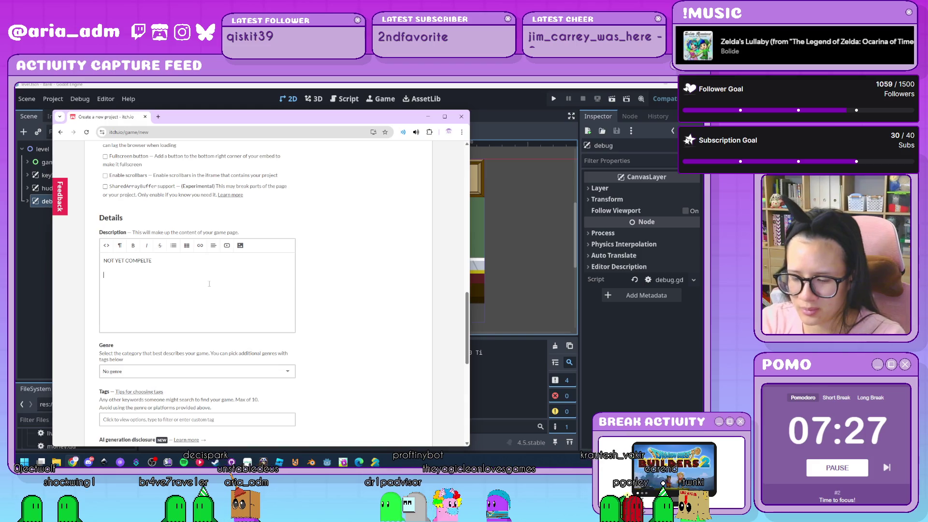
pyautogui.write('Prevent')
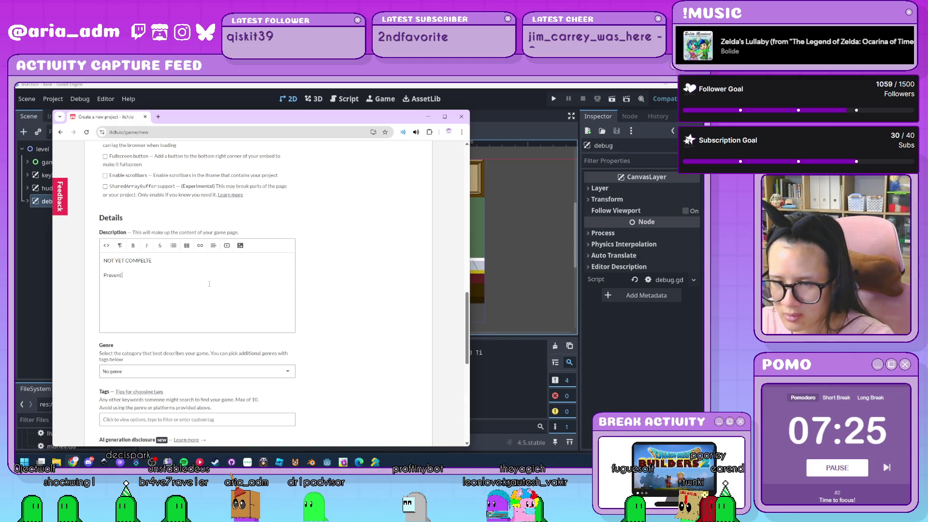
pyautogui.press('BackSpace')
pyautogui.press('BackSpace')
pyautogui.press('BackSpace')
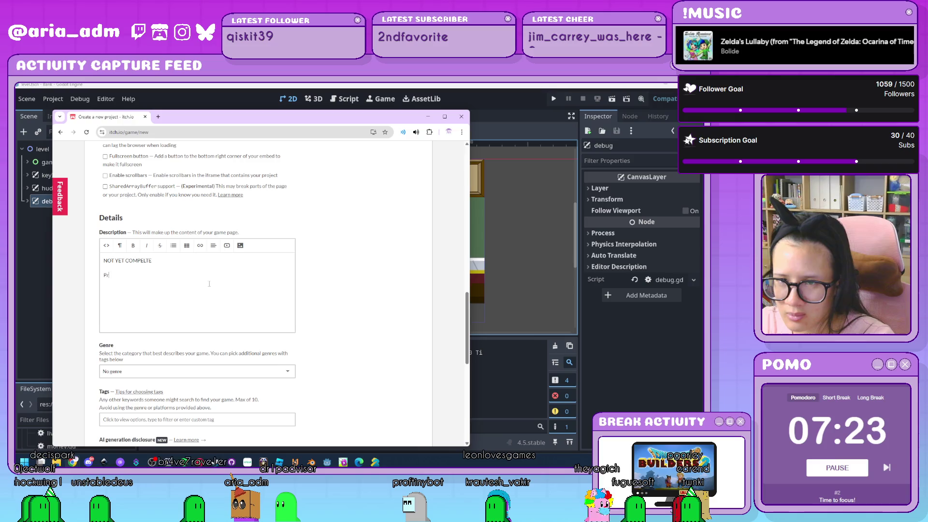
pyautogui.press('BackSpace')
pyautogui.press('BackSpace')
pyautogui.write('Little G')
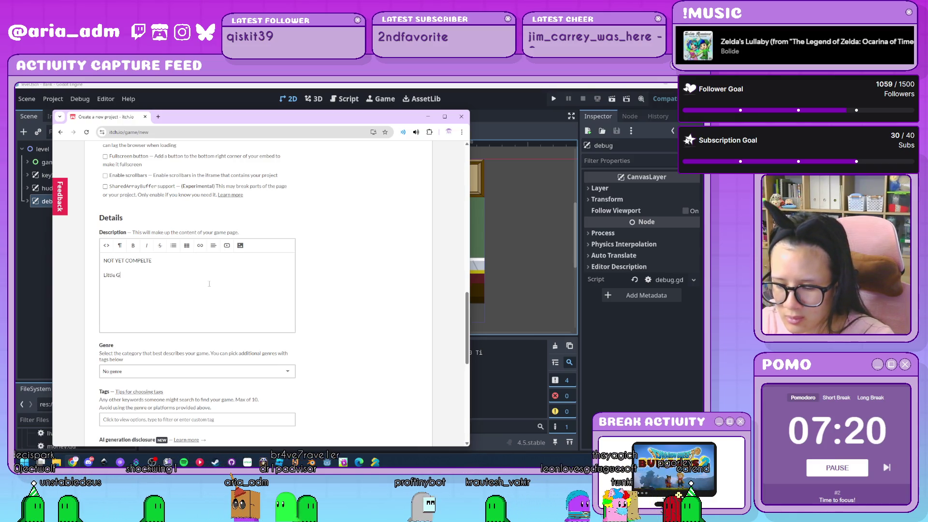
pyautogui.write('oobers are m')
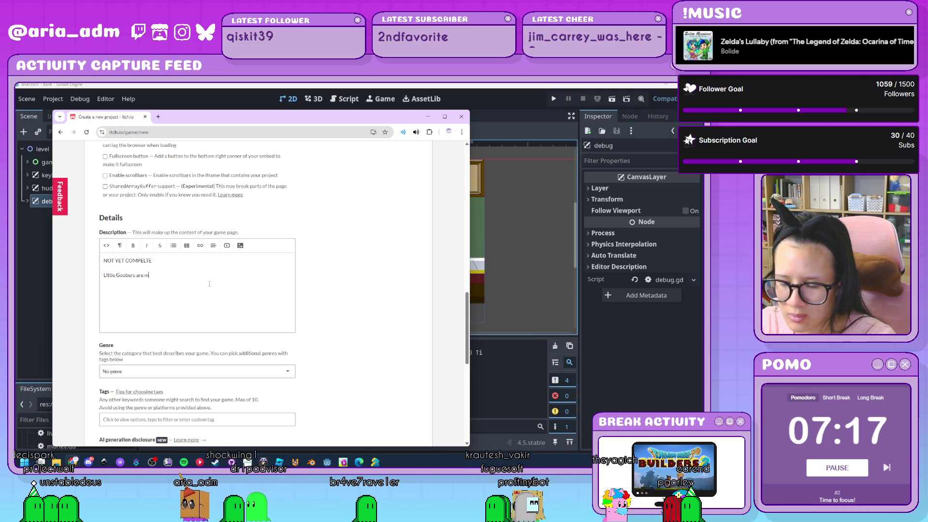
pyautogui.press('BackSpace')
pyautogui.press('BackSpace')
pyautogui.press('BackSpace')
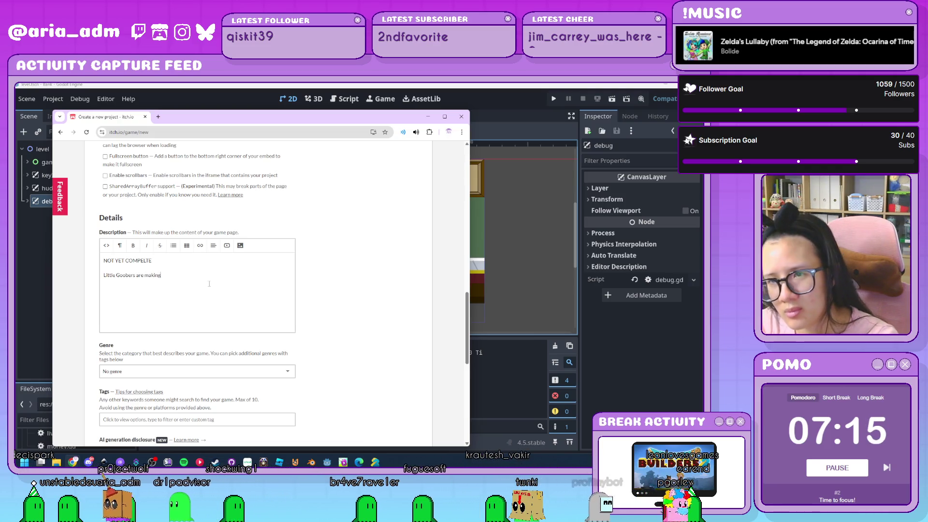
pyautogui.press('BackSpace')
pyautogui.press('BackSpace')
pyautogui.press('BackSpace')
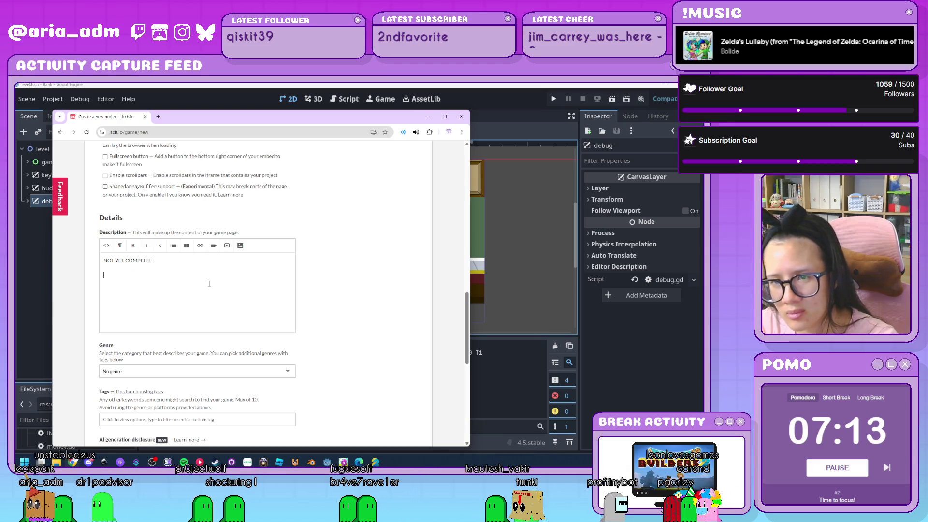
pyautogui.write('Hup s')
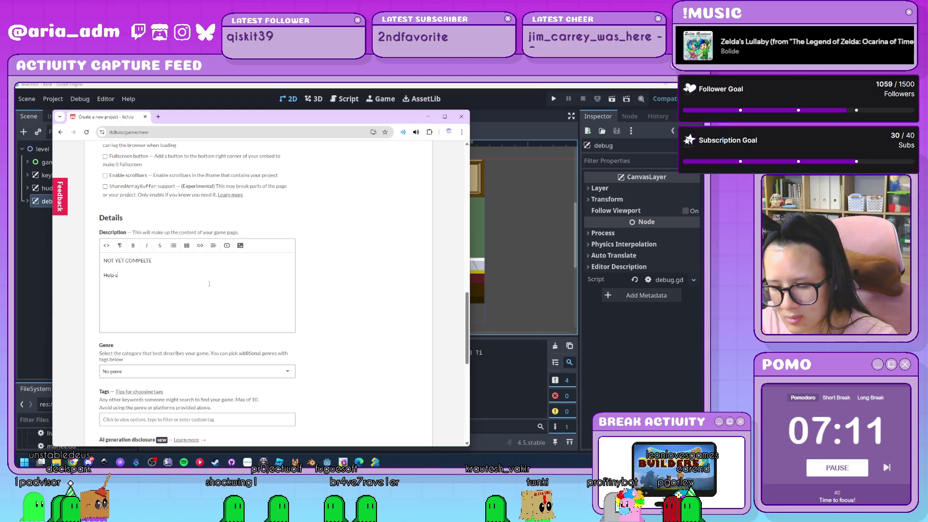
pyautogui.write('tore the')
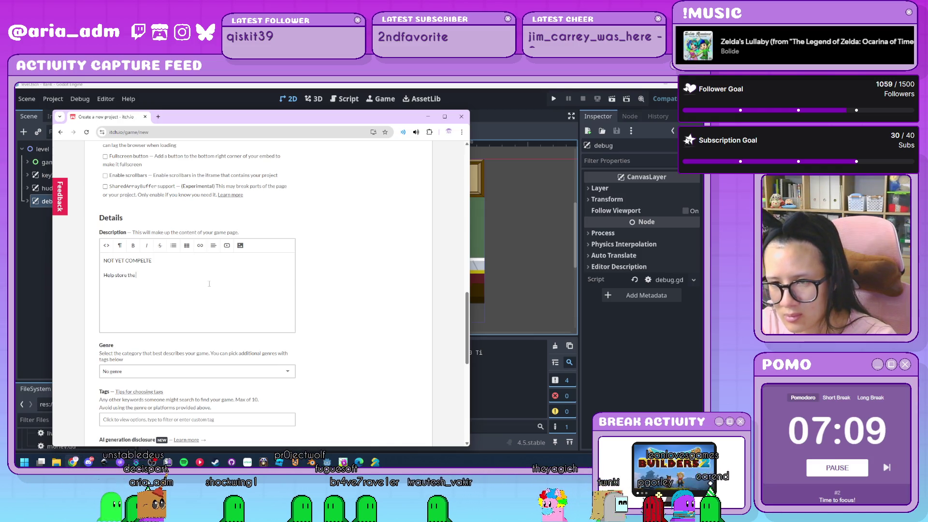
pyautogui.write(' little G')
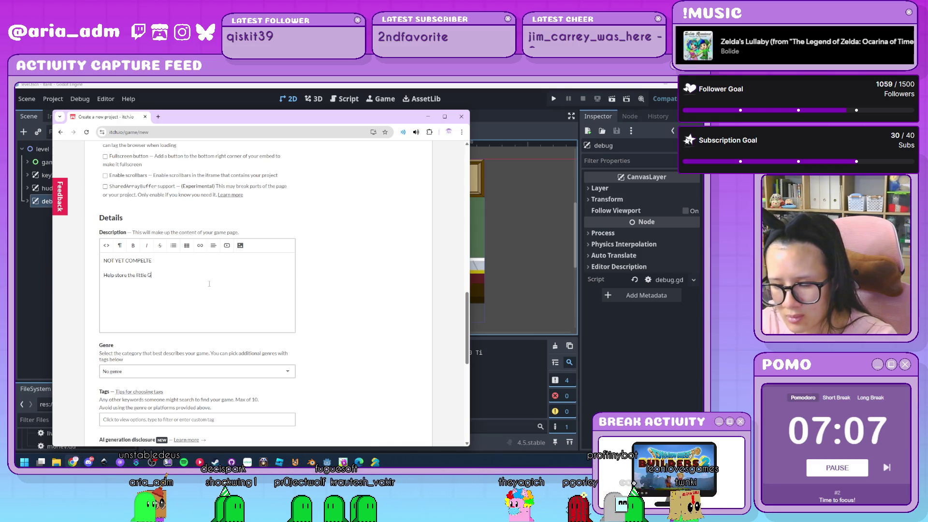
pyautogui.write('oobers')
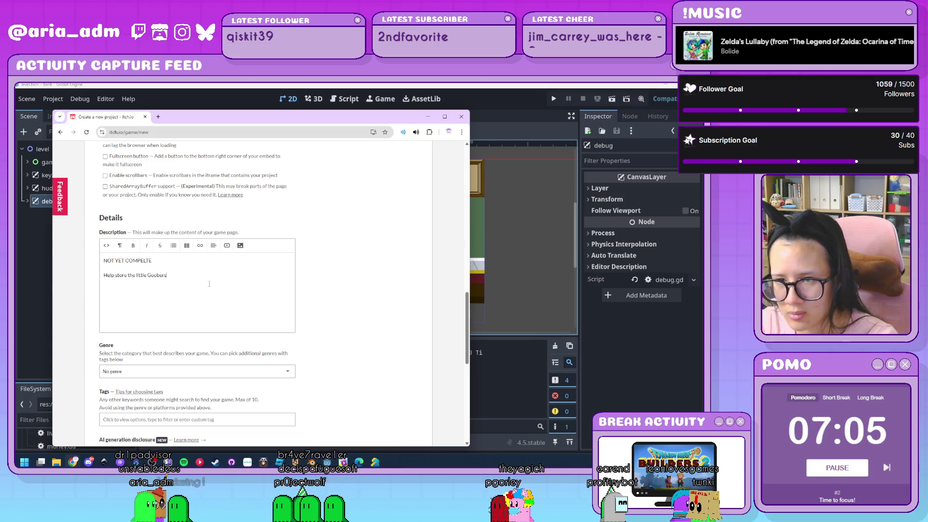
pyautogui.write('! money')
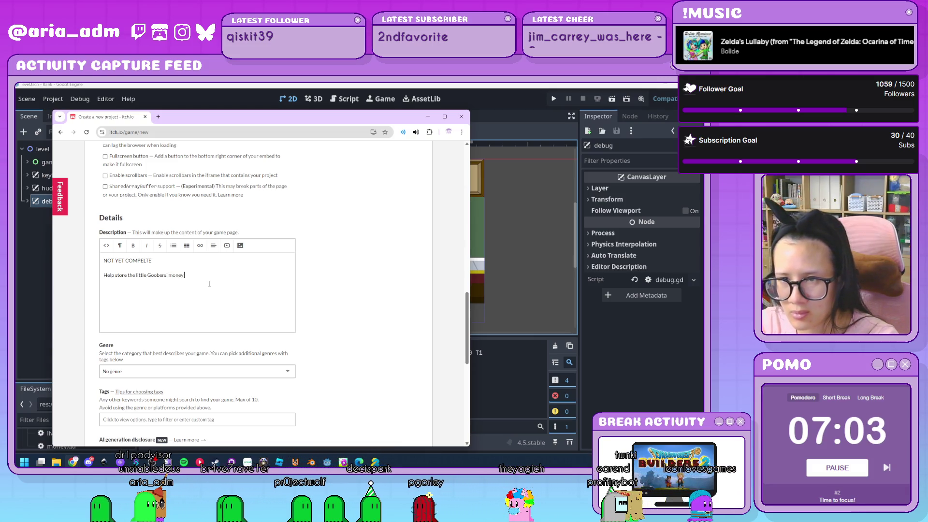
pyautogui.write(' in your bank.')
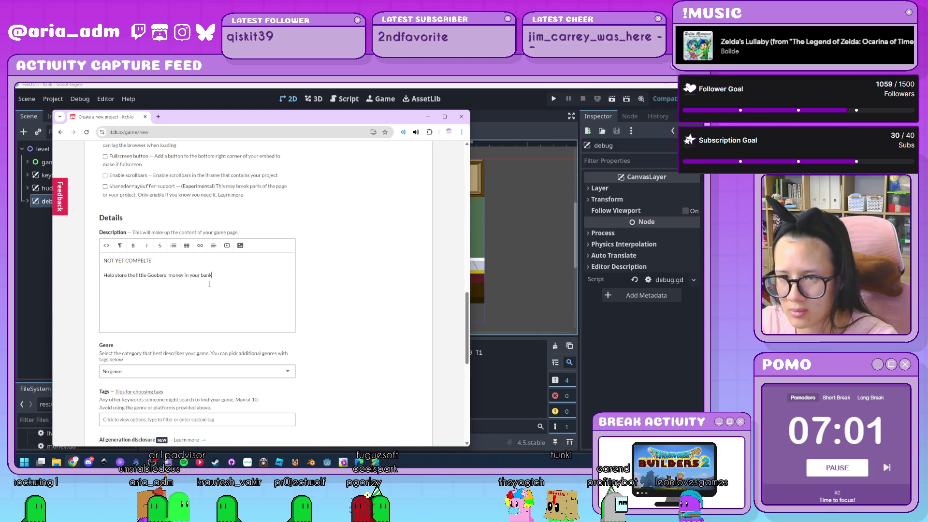
# Step: Start a new paragraph: 'Keep the Cubees from stealing the Goobers' money' about triggering security
pyautogui.press('Return')
pyautogui.write('Keep')
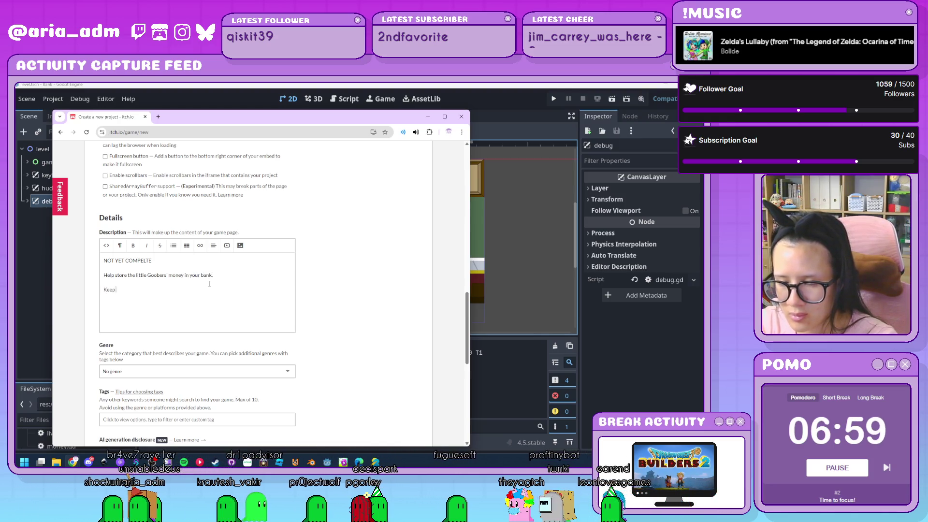
pyautogui.write(' the Cub')
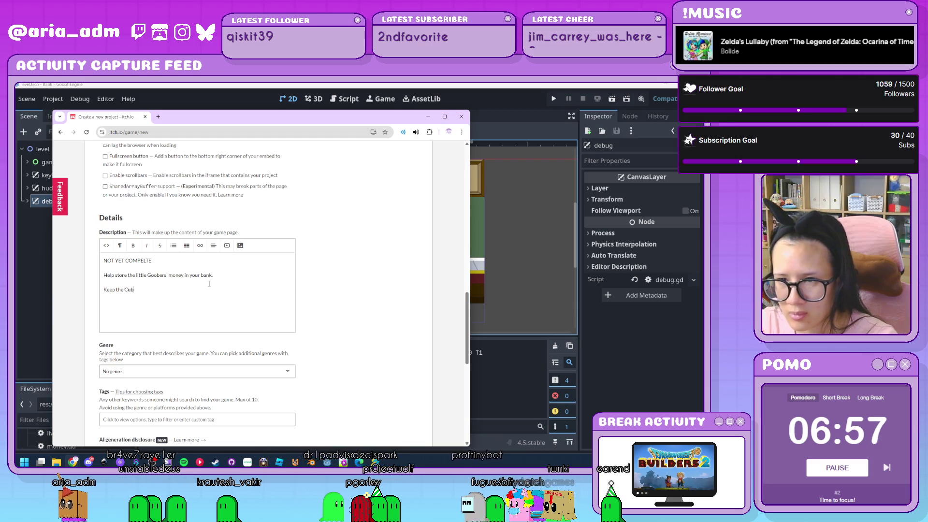
pyautogui.write('ees from st')
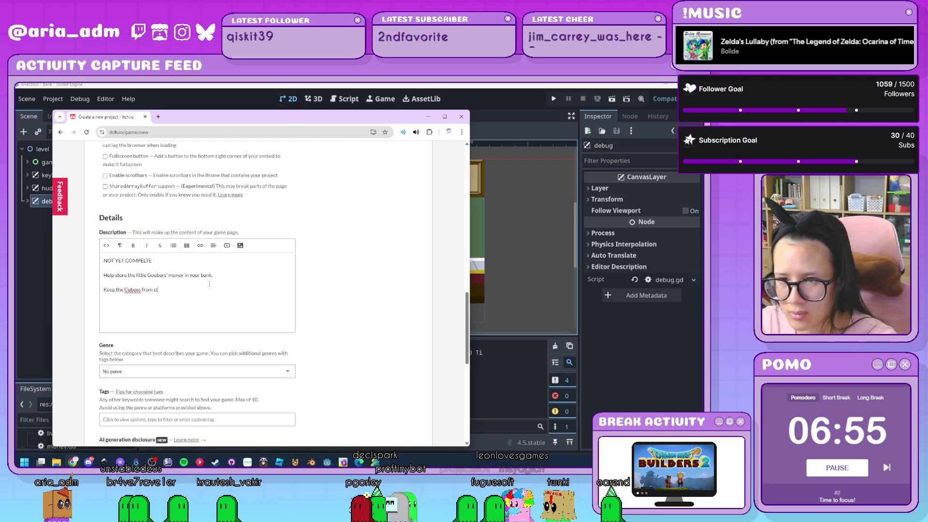
pyautogui.write('ealing the G')
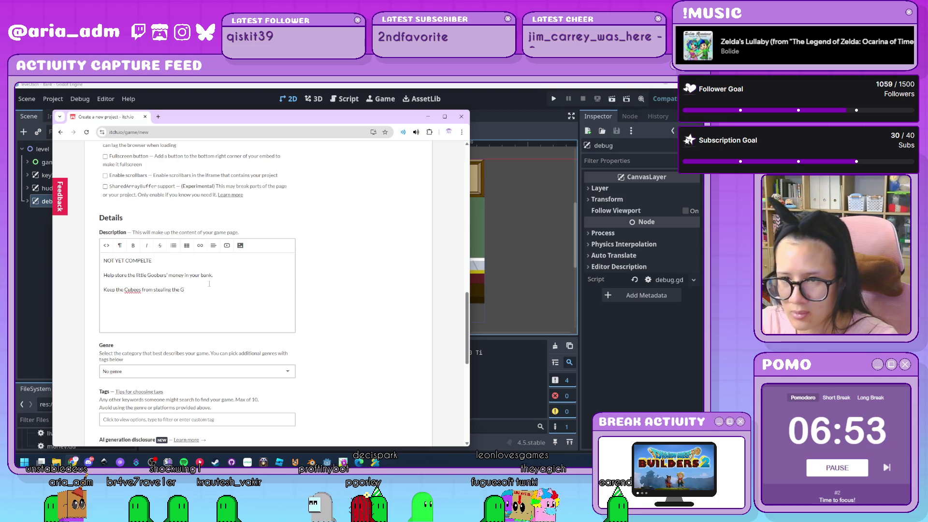
pyautogui.write("oobers' mo")
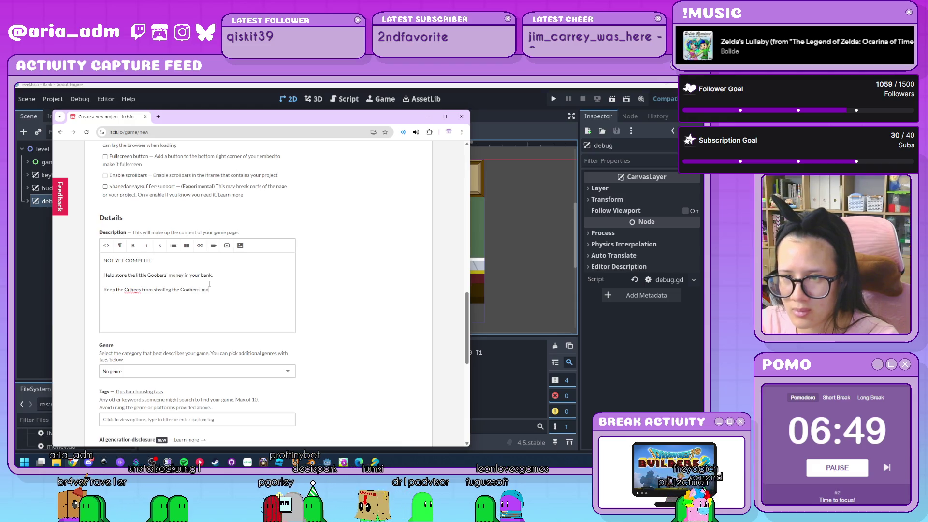
pyautogui.write('ney')
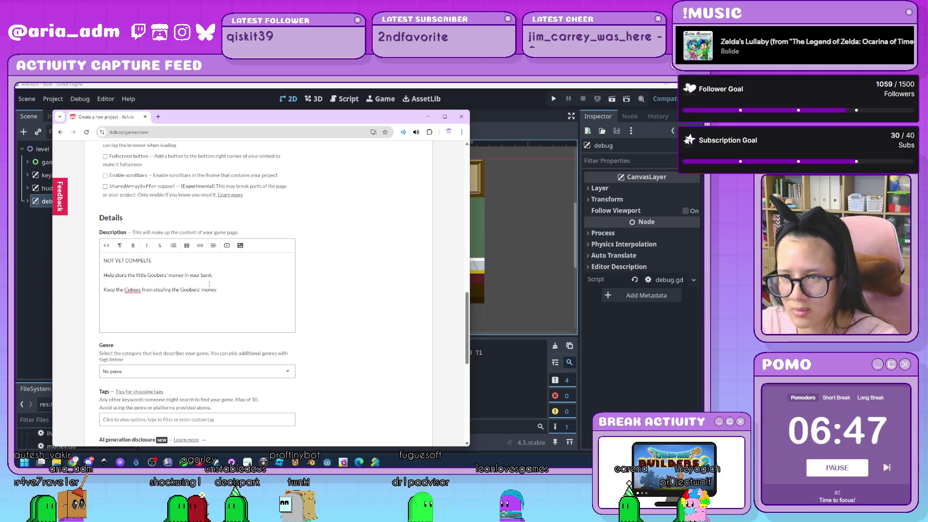
pyautogui.write(' b')
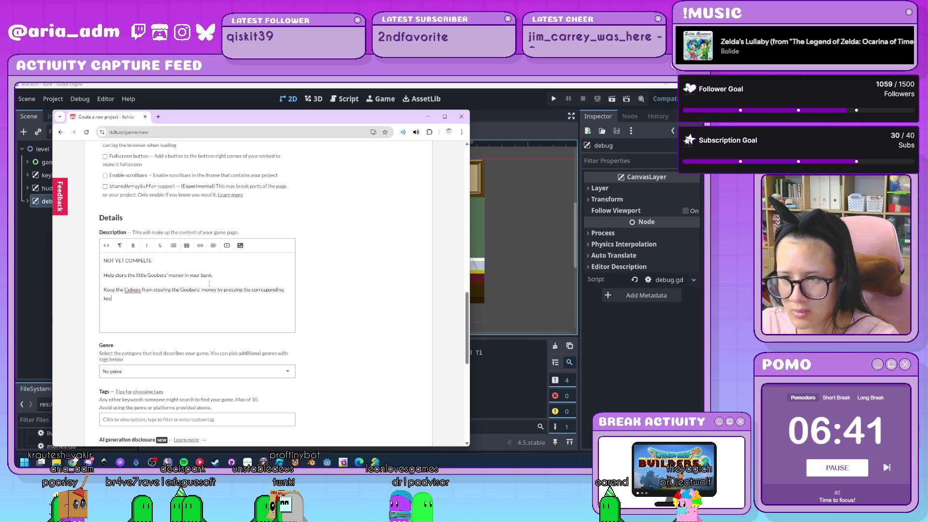
pyautogui.write('s to')
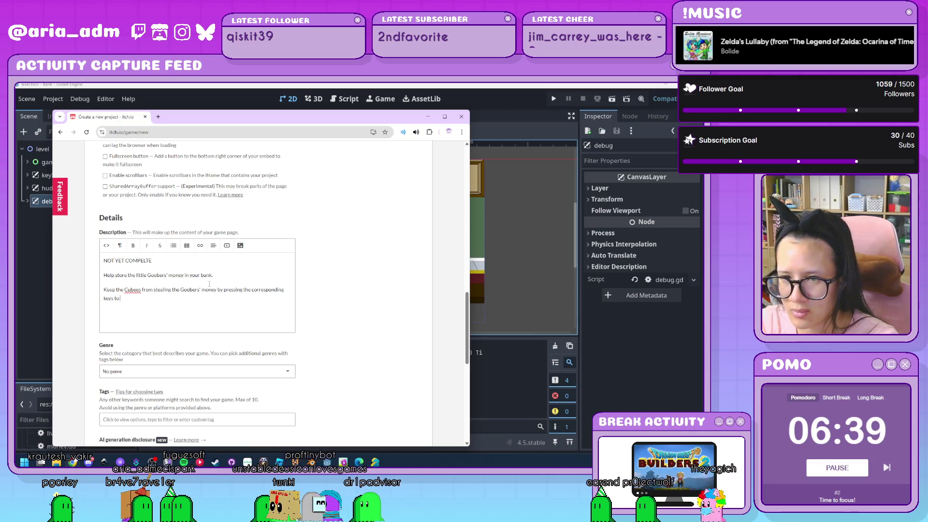
pyautogui.write(' trigger the sa')
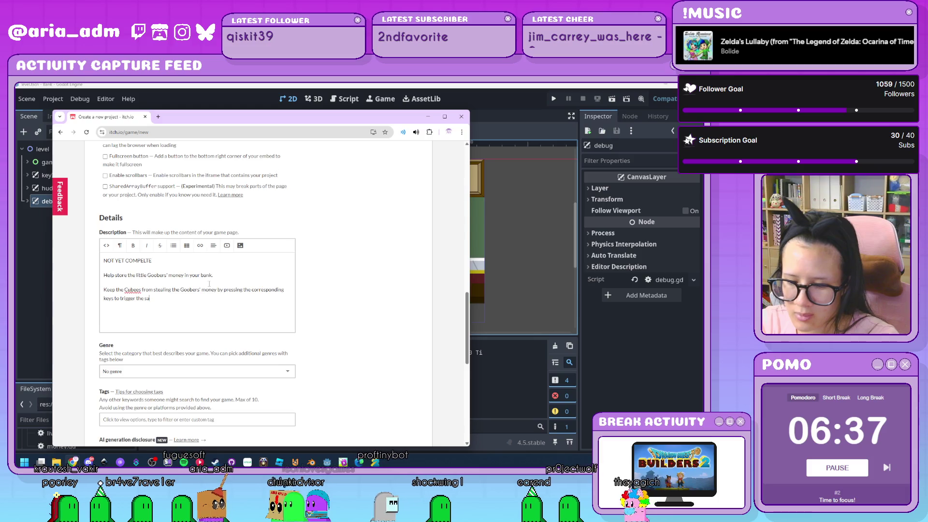
pyautogui.press('BackSpace')
pyautogui.write('ec')
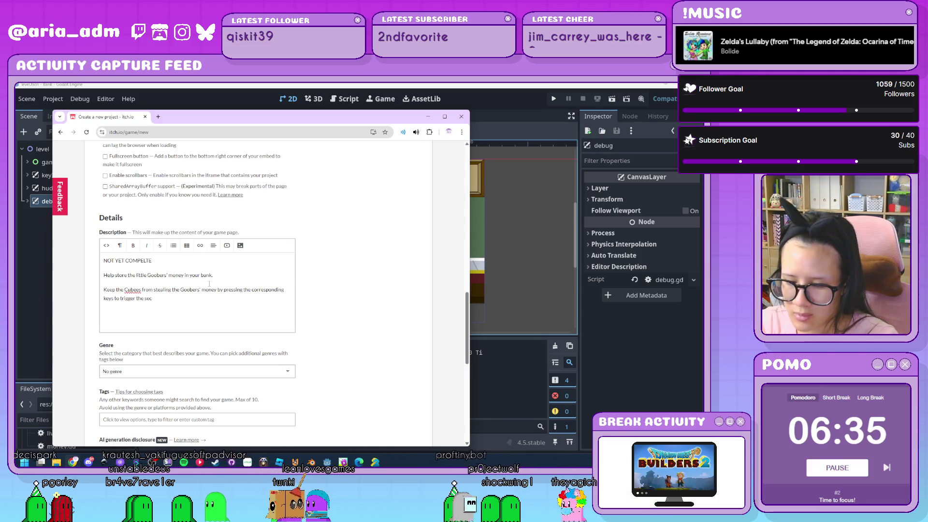
pyautogui.write('urity system.')
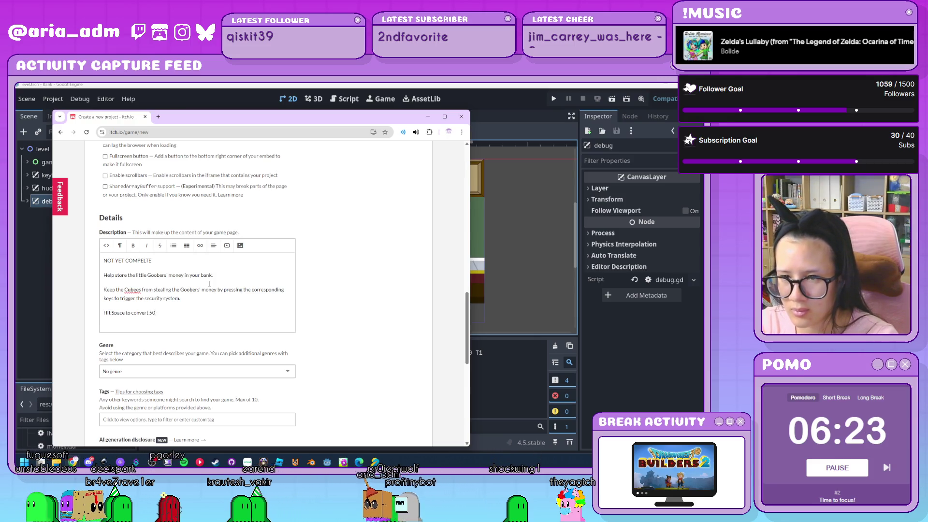
# Step: Finish the lines on turning gold coins into a bar and 'Store as much money as you can.'
pyautogui.write('gold')
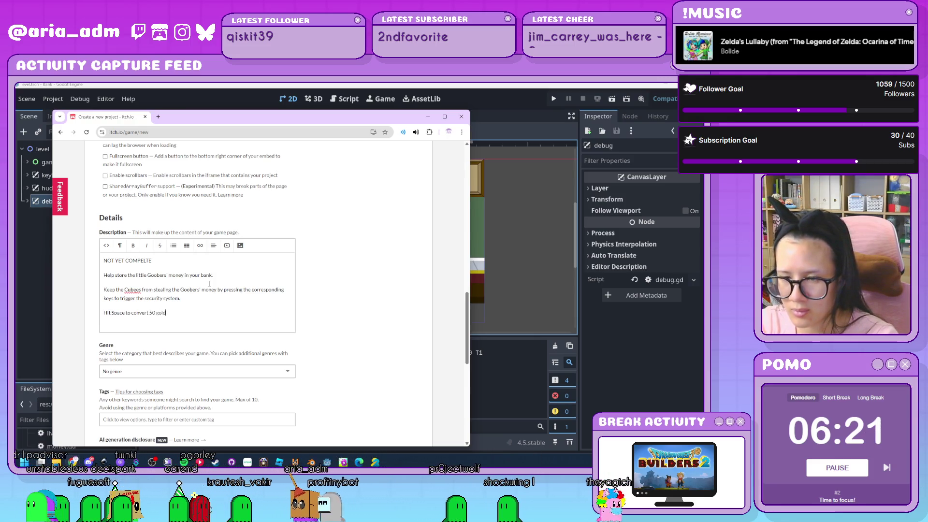
pyautogui.write(' coins into a bar that Cubees cannot')
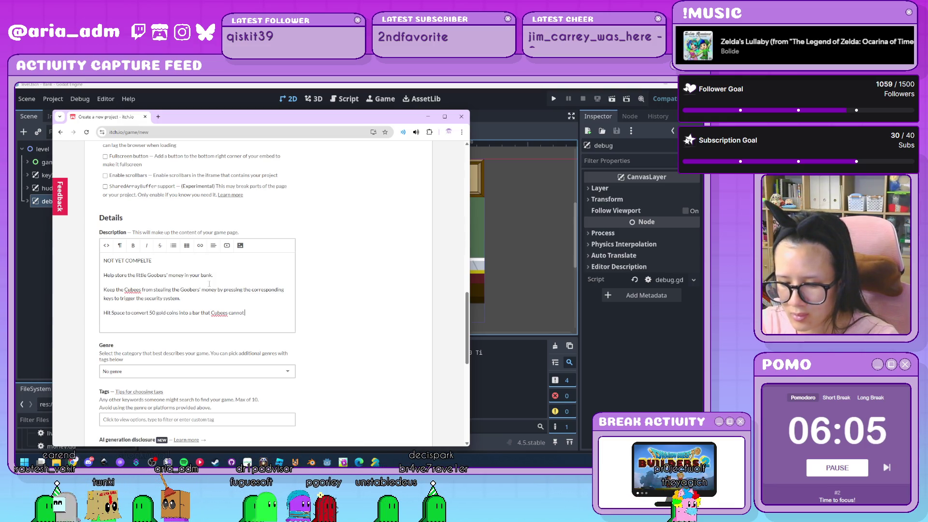
pyautogui.write(' steal.')
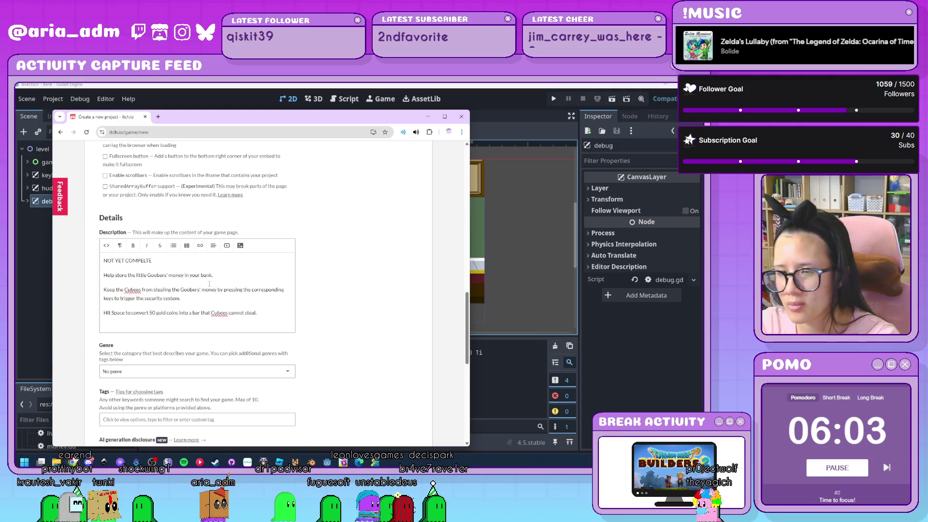
pyautogui.press('Return')
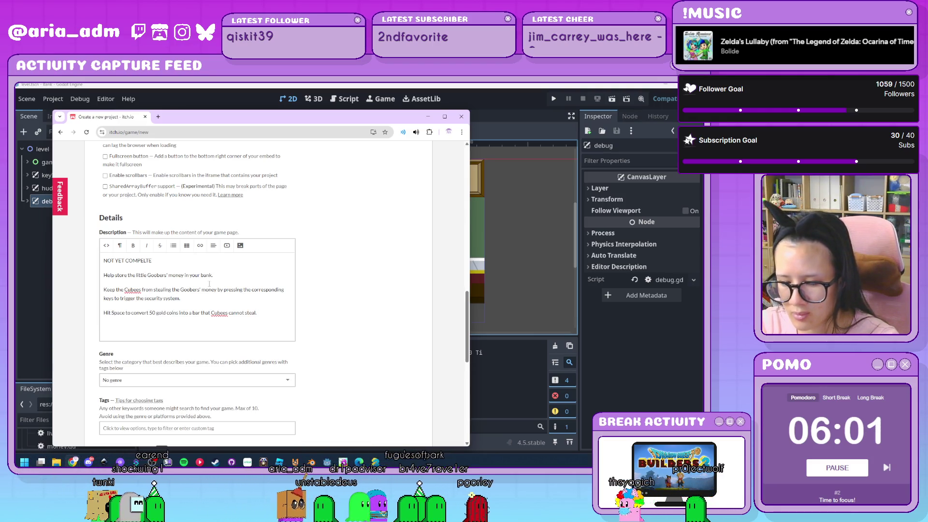
pyautogui.write('Store as')
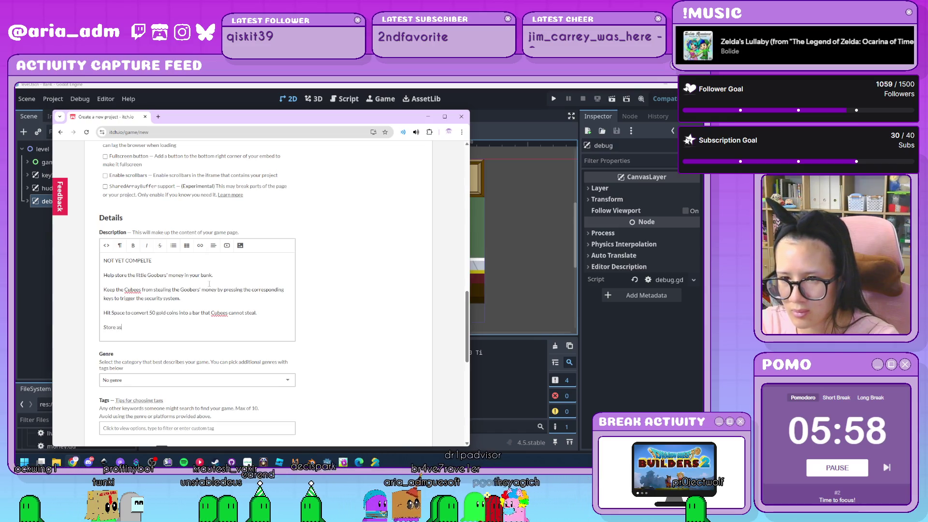
pyautogui.write('much m')
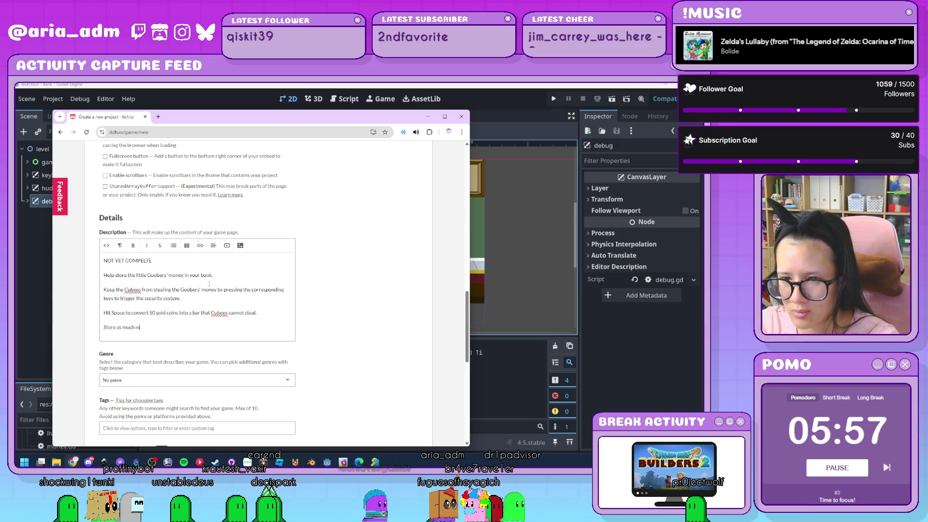
pyautogui.write('oney as you can.')
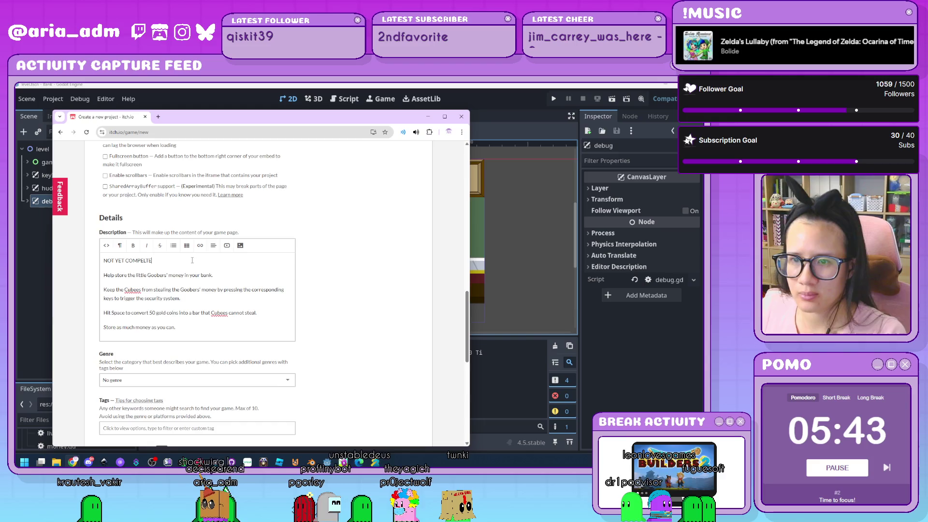
pyautogui.scroll(-3, 209, 288)
# Step: Browse the Genre dropdown's options and pick Other as the game's genre
pyautogui.click(206, 270)
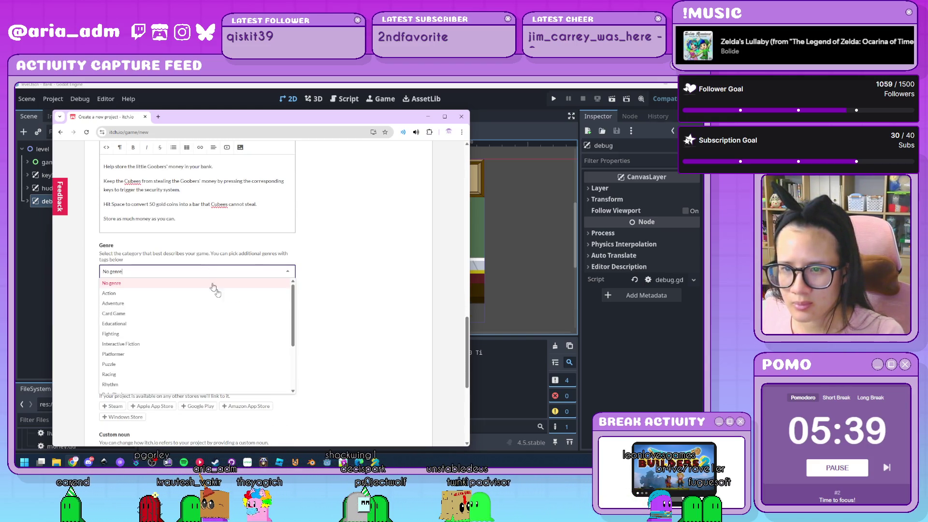
pyautogui.scroll(-3, 234, 319)
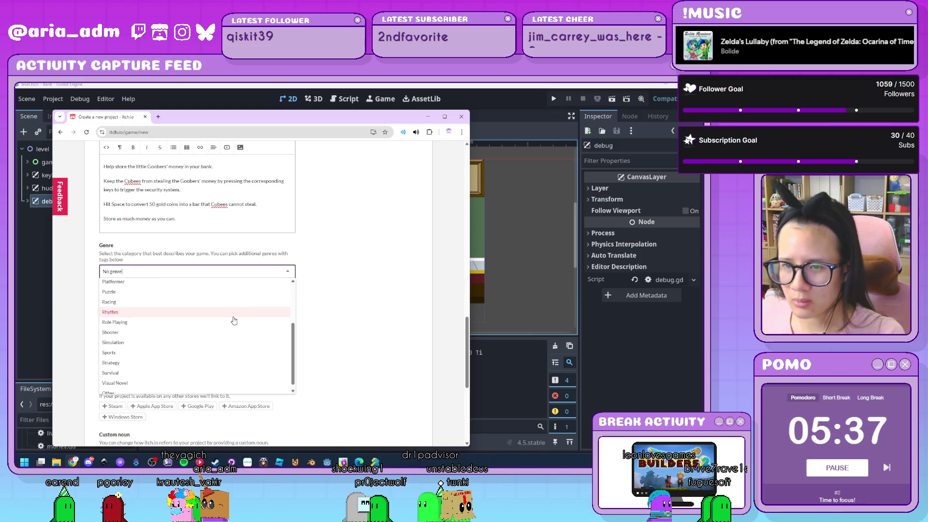
pyautogui.scroll(-1, 235, 320)
pyautogui.scroll(3, 234, 320)
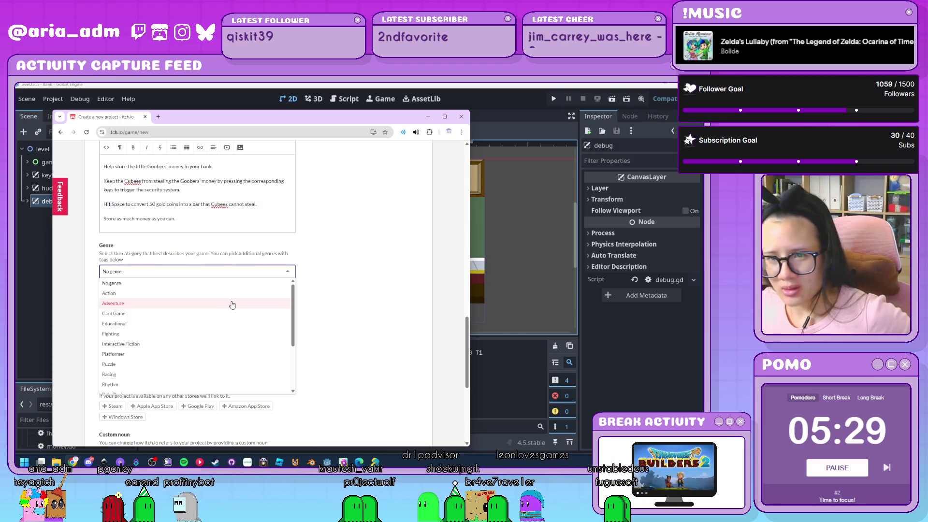
pyautogui.scroll(-1, 189, 294)
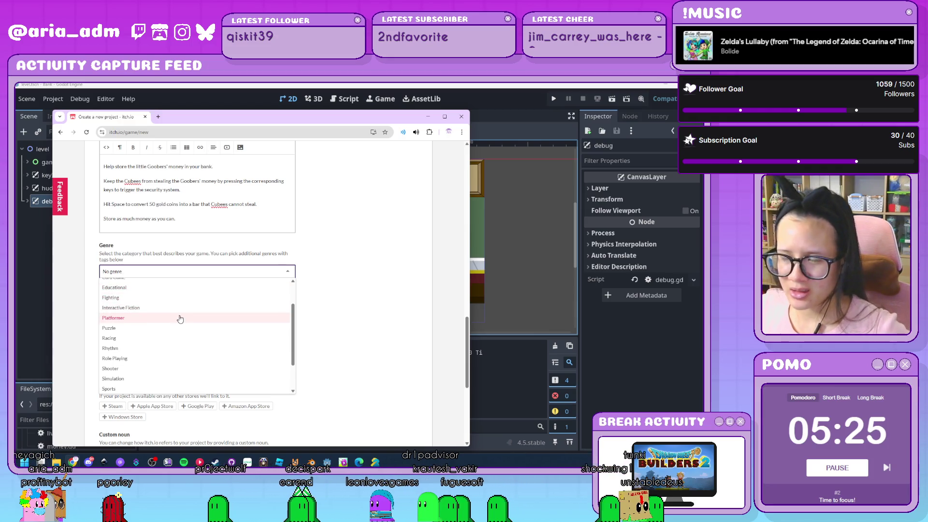
pyautogui.scroll(4, 180, 317)
pyautogui.scroll(2, 180, 318)
pyautogui.scroll(-3, 387, 327)
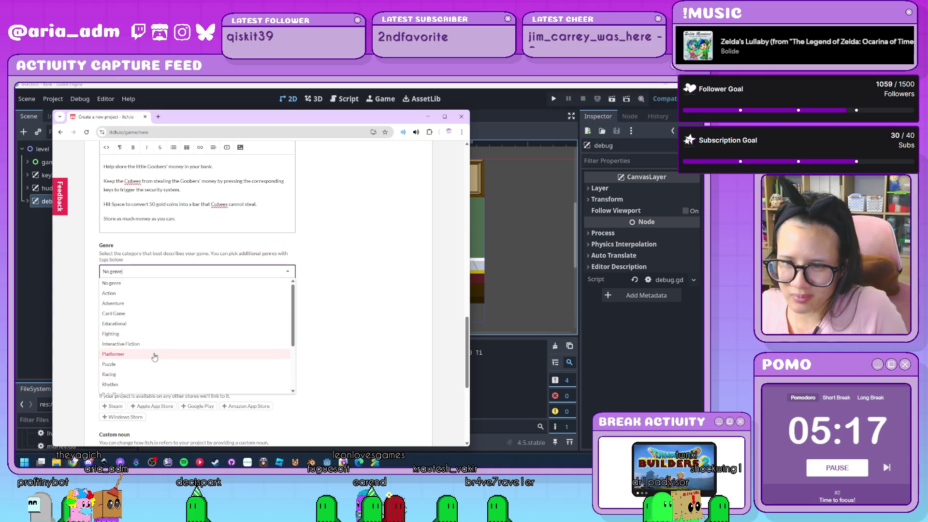
pyautogui.scroll(-3, 145, 353)
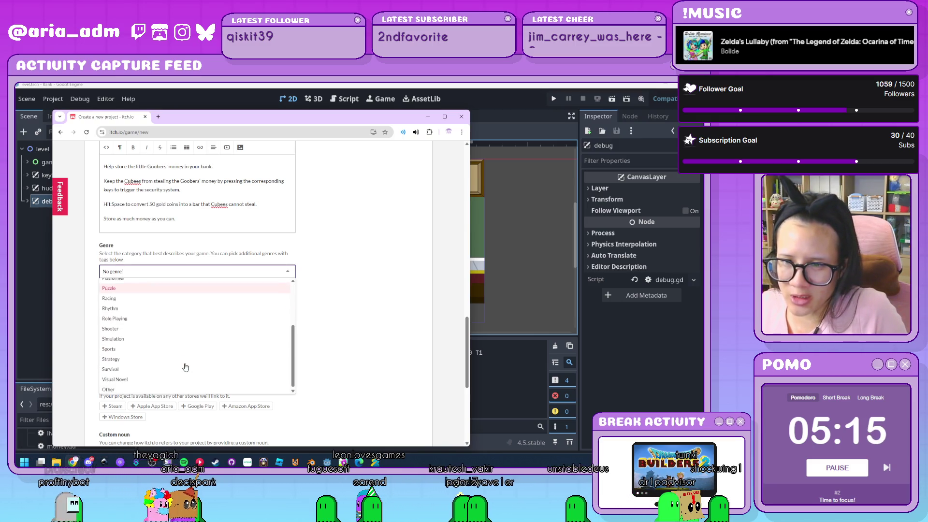
pyautogui.scroll(-1, 176, 365)
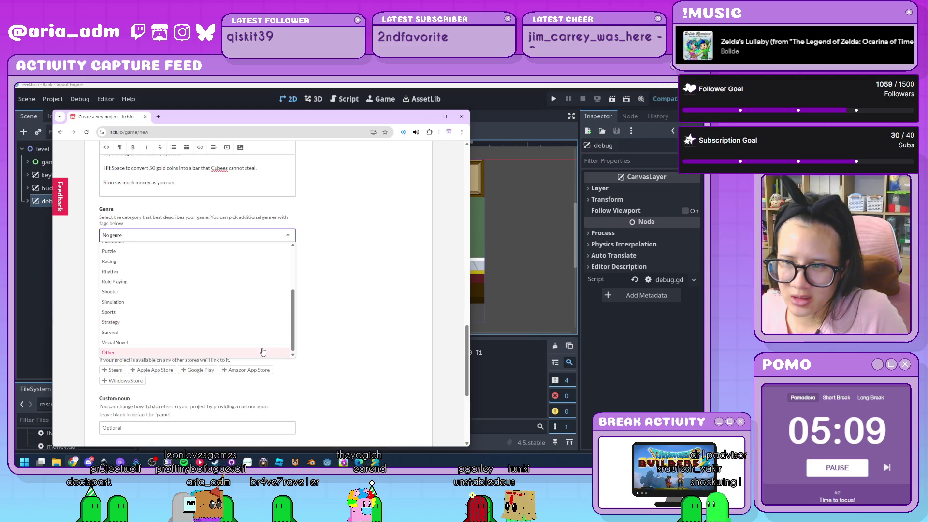
pyautogui.click(285, 352)
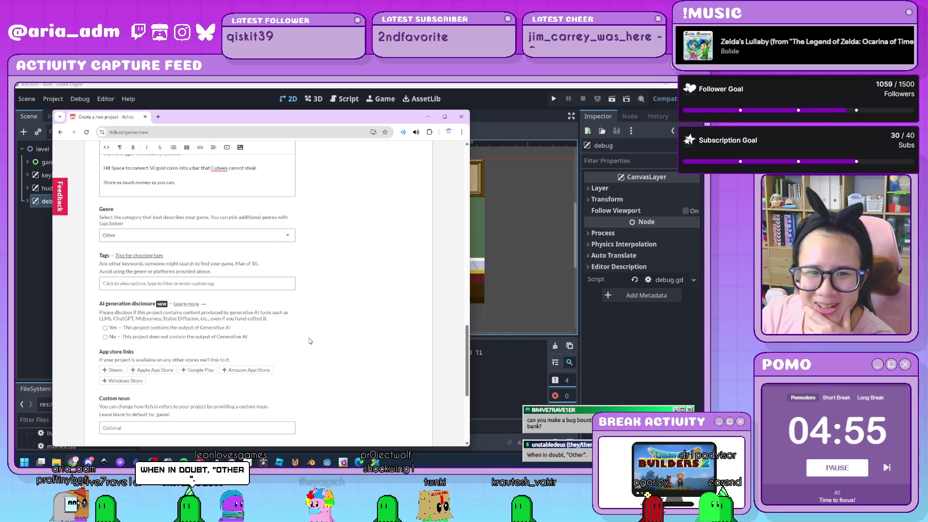
# Step: Answer No to the generative AI disclosure for the project
pyautogui.scroll(-2, 350, 333)
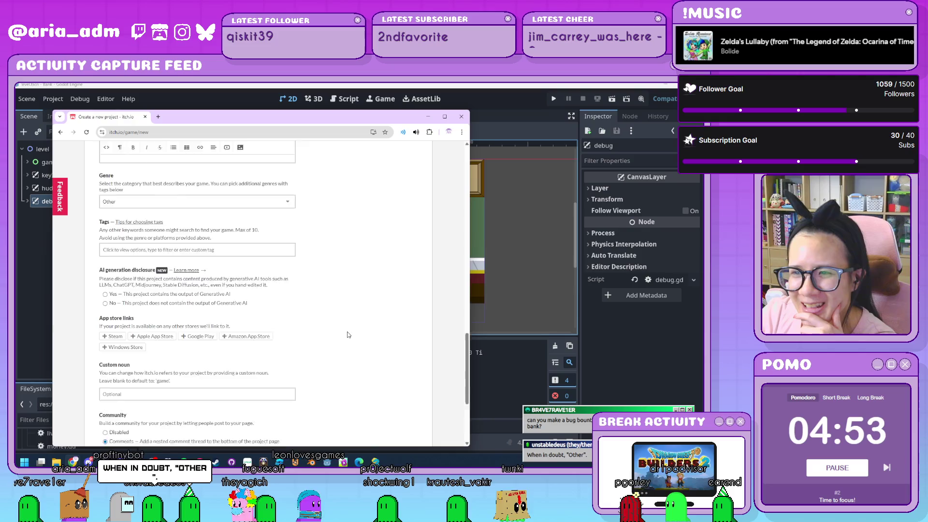
pyautogui.scroll(4, 349, 333)
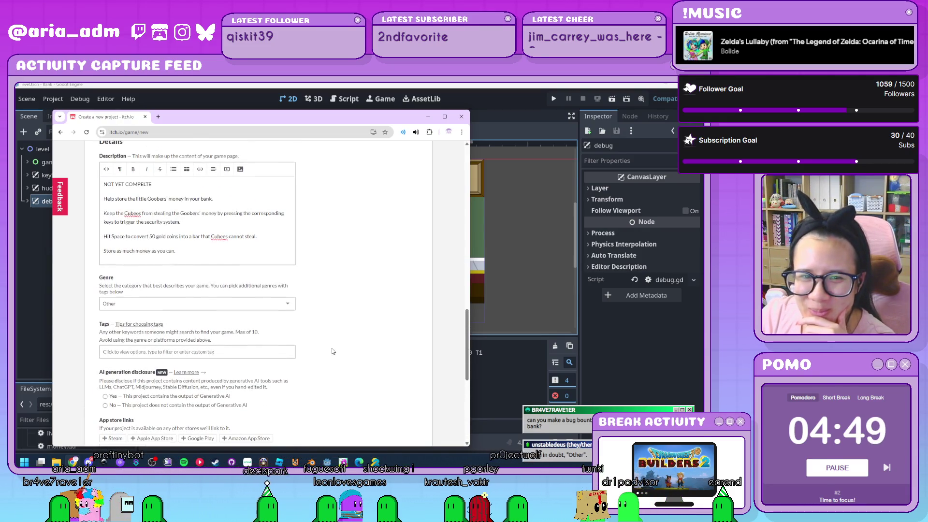
pyautogui.scroll(-2, 333, 349)
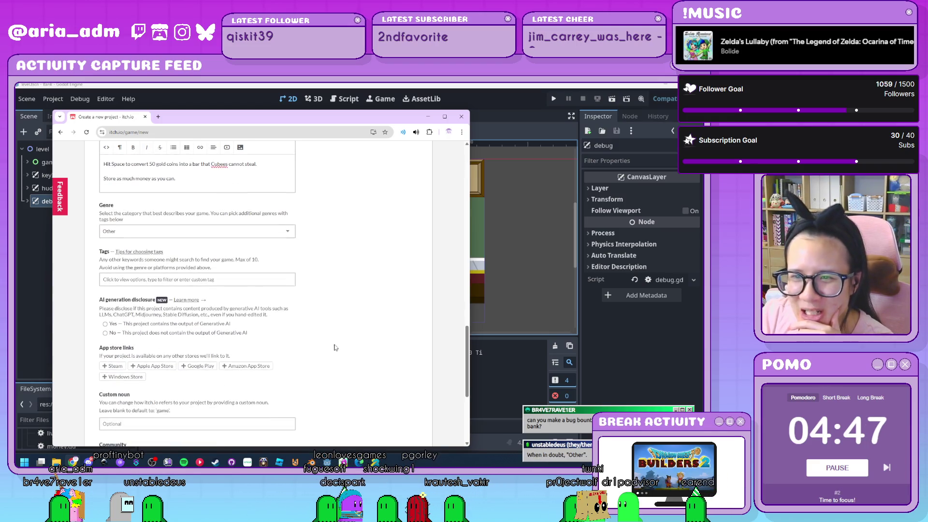
pyautogui.scroll(-3, 272, 302)
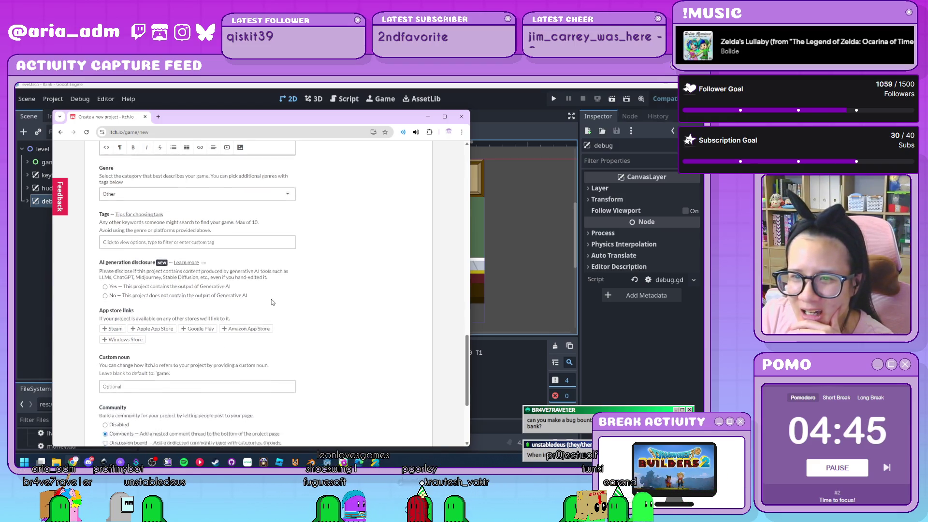
pyautogui.scroll(1, 272, 299)
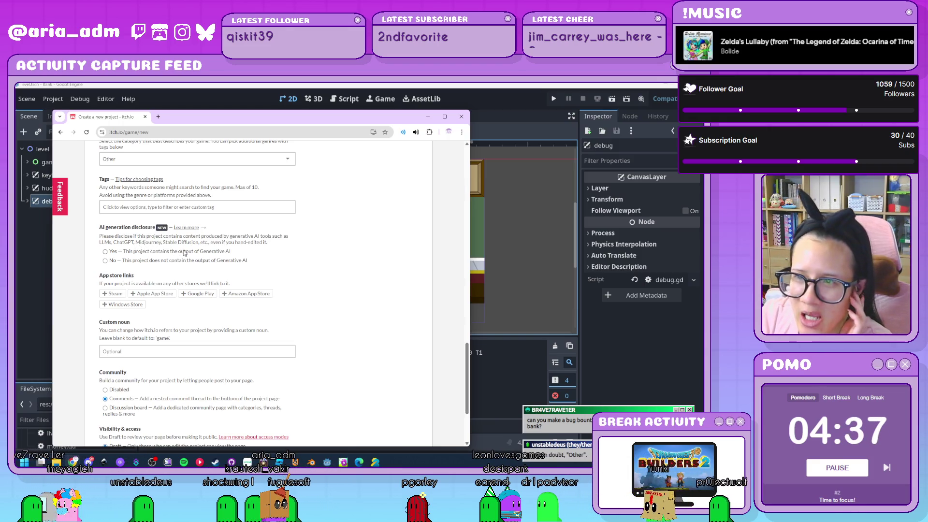
pyautogui.click(130, 261)
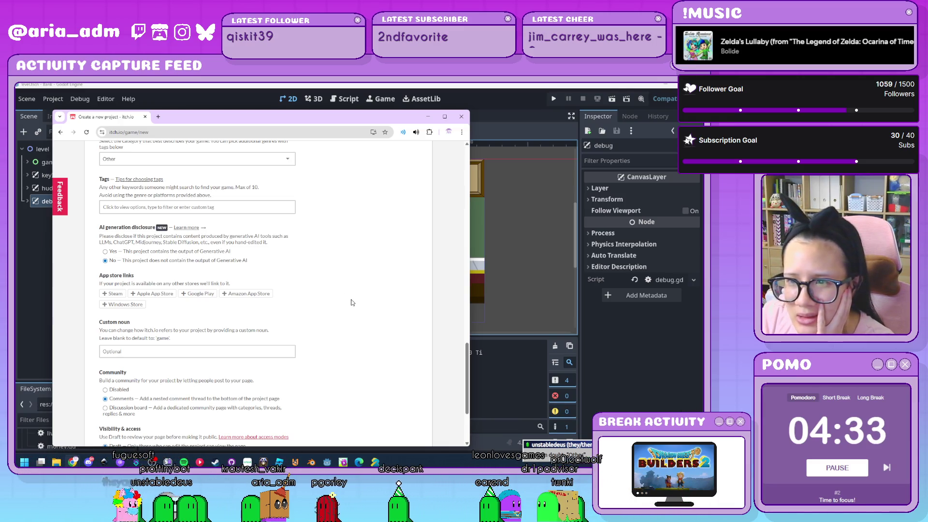
# Step: Set Community to Disabled, then minimize the browser to bring Godot forward
pyautogui.scroll(-3, 352, 303)
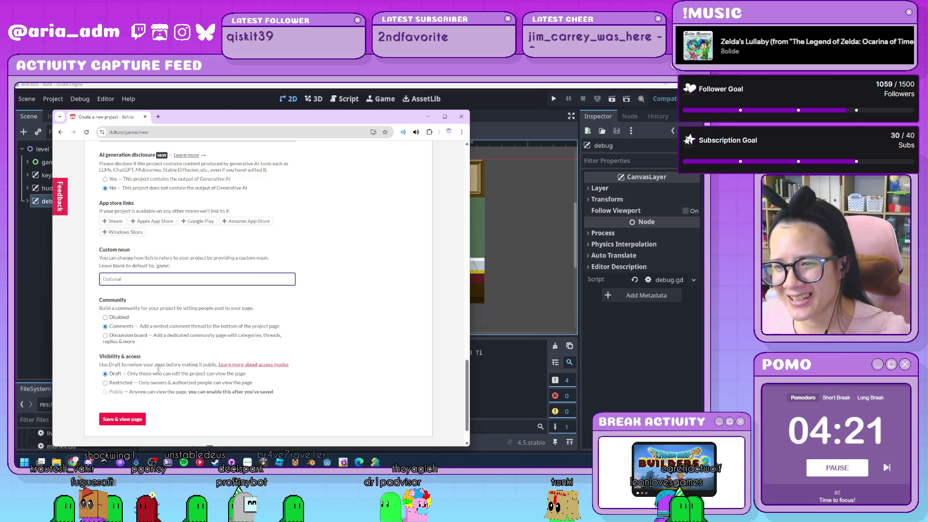
pyautogui.click(120, 317)
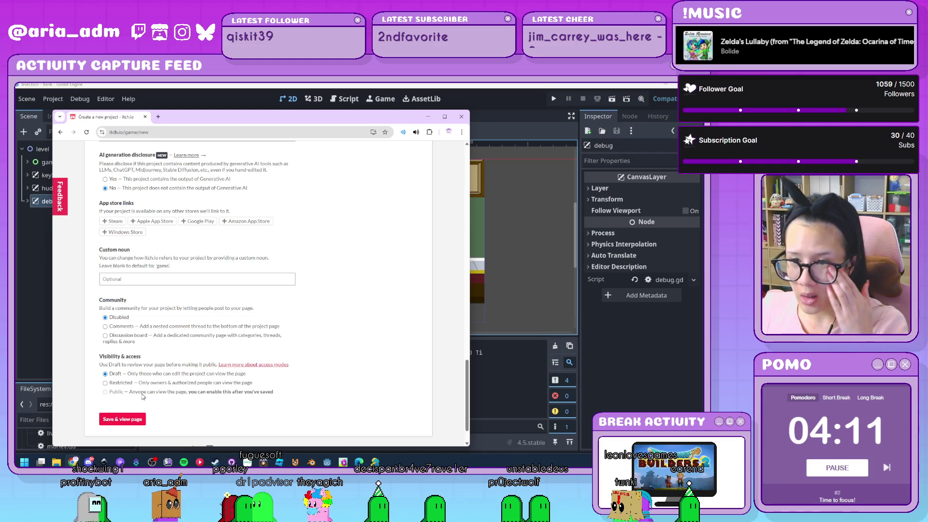
pyautogui.scroll(15, 262, 371)
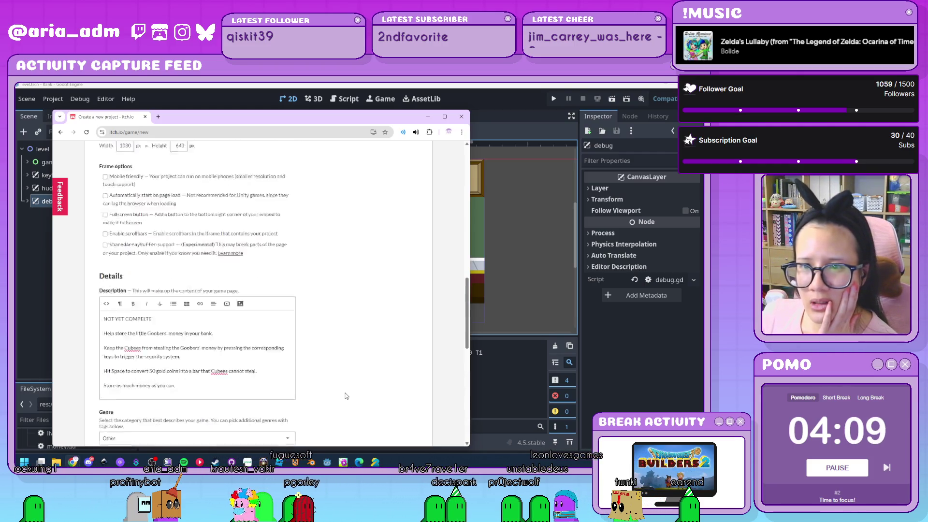
pyautogui.scroll(2, 347, 396)
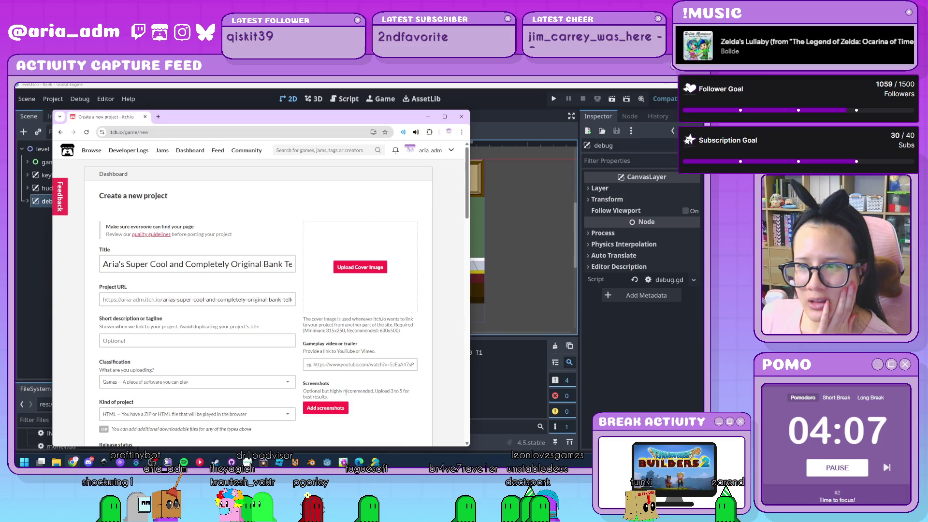
pyautogui.click(428, 116)
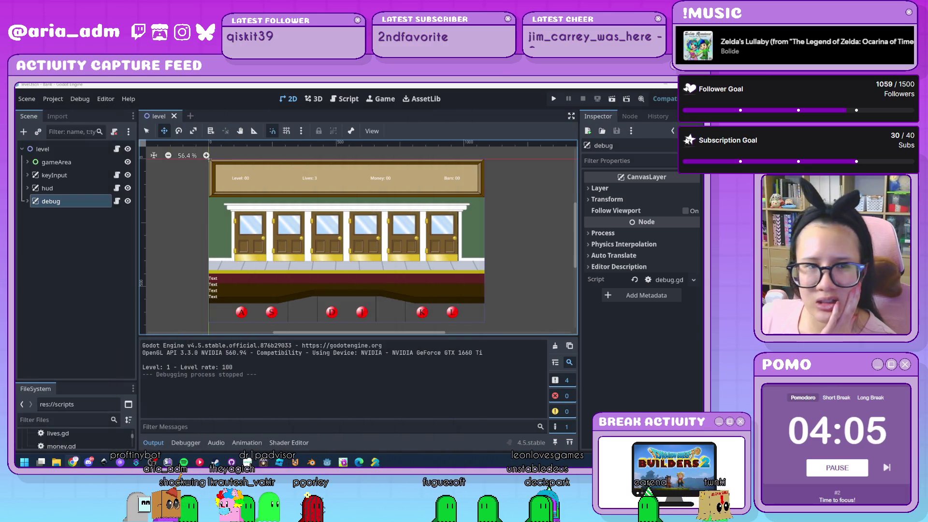
# Step: Toggle the debug node's visibility off so its Text labels disappear from the 2D level view
pyautogui.click(518, 290)
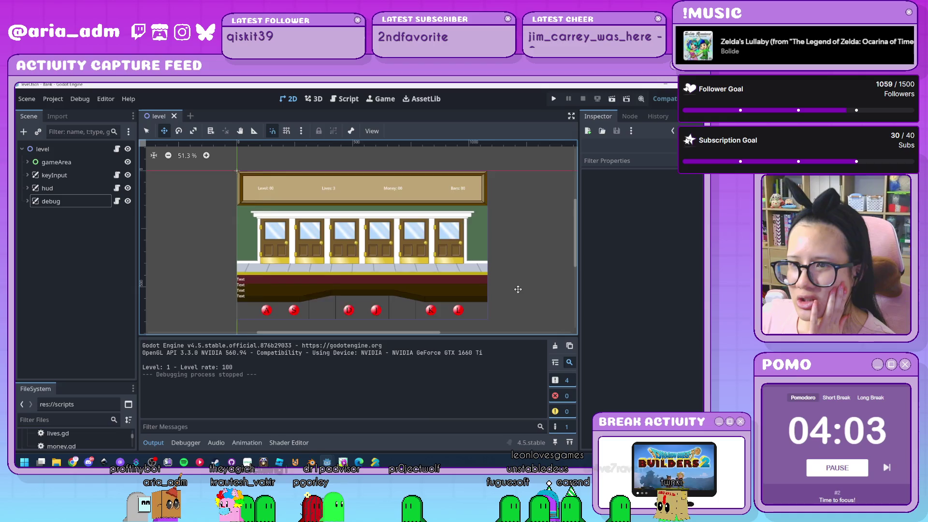
pyautogui.scroll(-2, 518, 289)
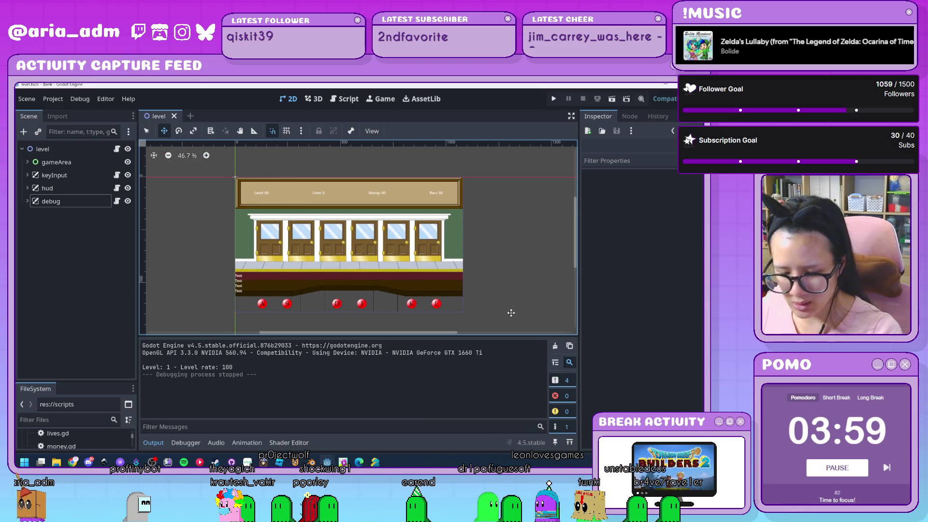
pyautogui.press('super')
pyautogui.press('super')
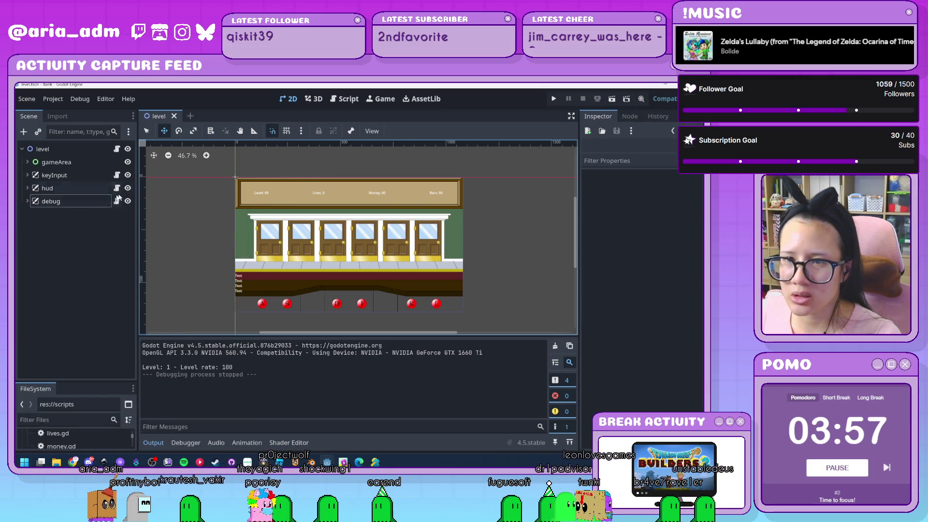
pyautogui.click(116, 201)
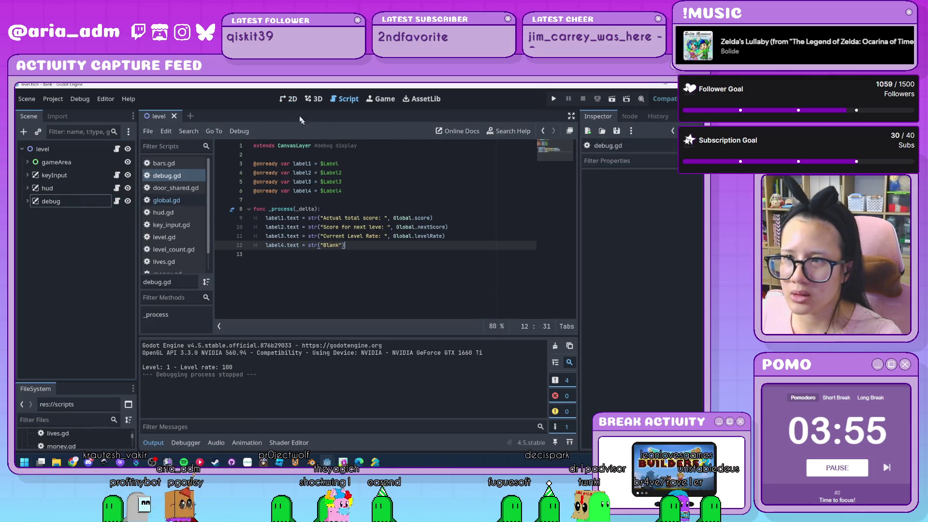
pyautogui.hotkey('ctrl', 'F1')
pyautogui.click(128, 201)
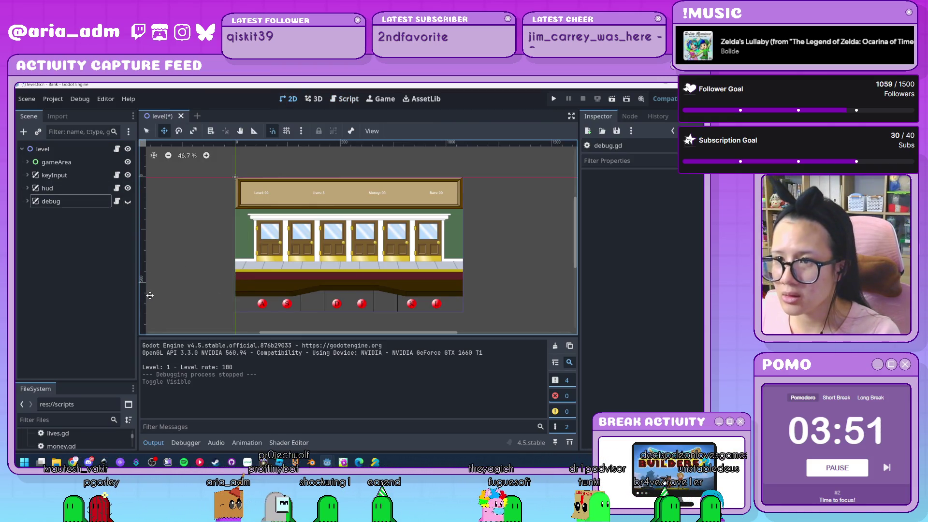
# Step: Snip a screenshot of the level viewport with Win+Shift+S
pyautogui.press('super+shift+s')
pyautogui.moveTo(236, 177); pyautogui.dragTo(463, 310)
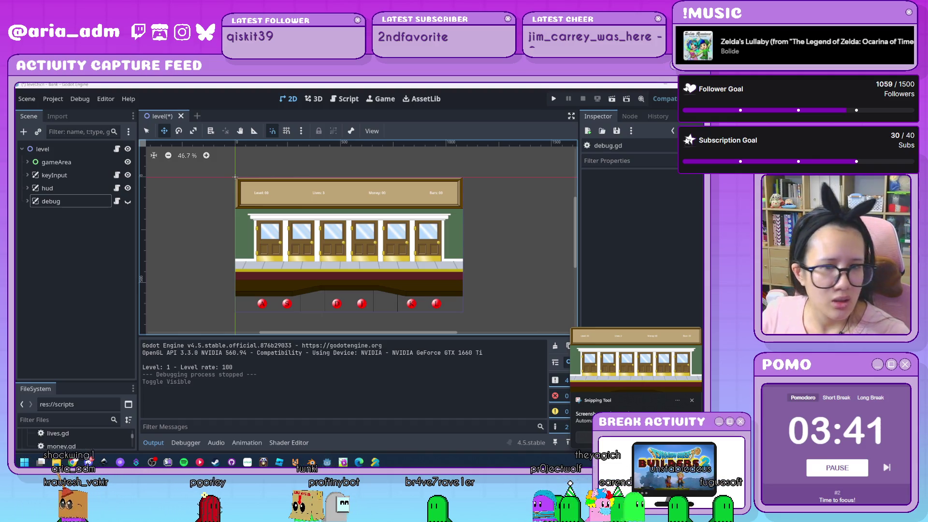
pyautogui.press('super+e')
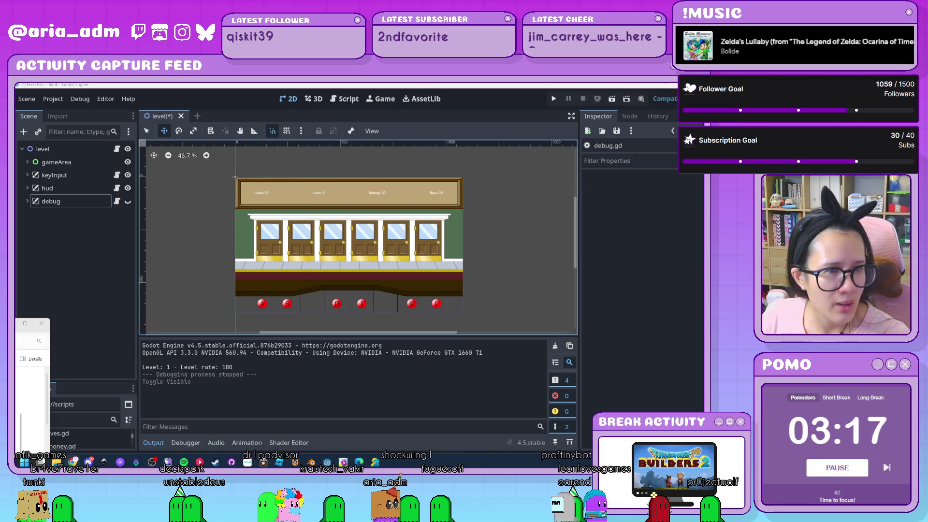
pyautogui.click(182, 270)
# Step: Add a Web (Runnable) export preset in Project > Export
pyautogui.click(55, 100)
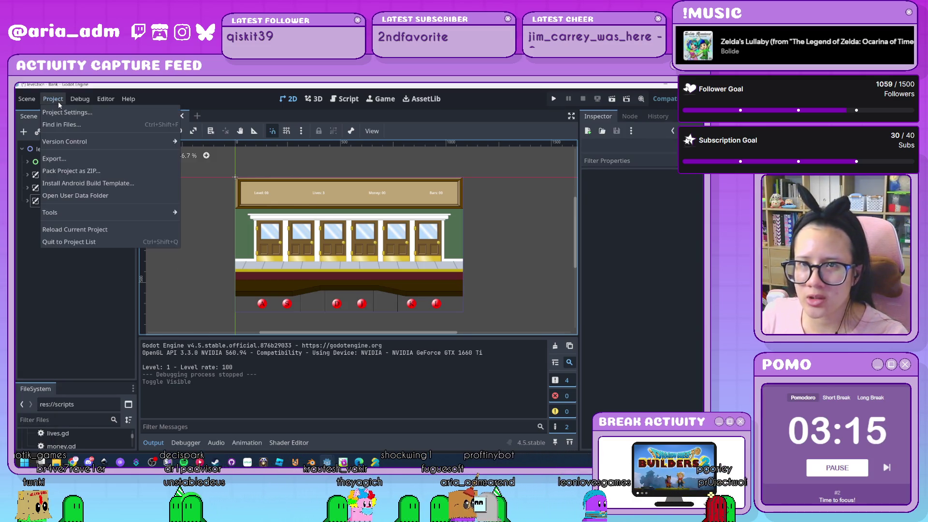
pyautogui.click(71, 159)
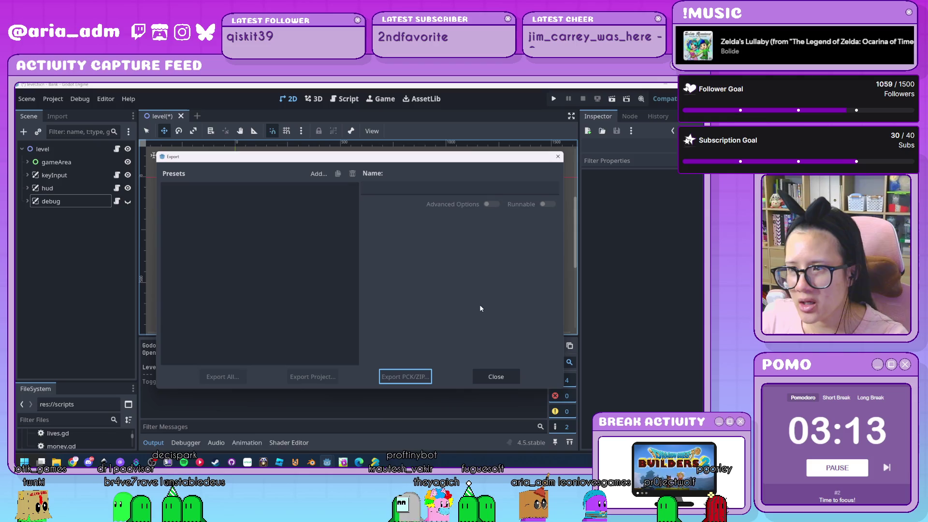
pyautogui.click(320, 174)
pyautogui.click(349, 285)
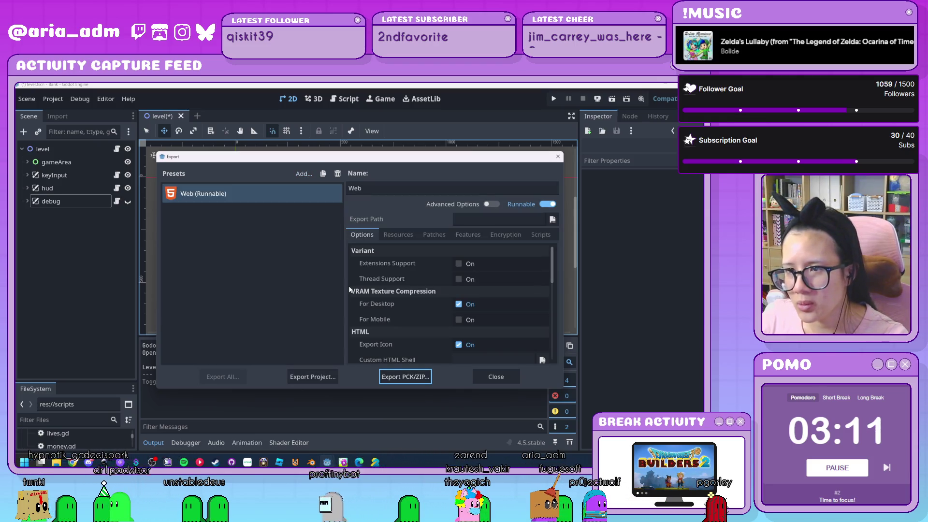
pyautogui.doubleClick(382, 188)
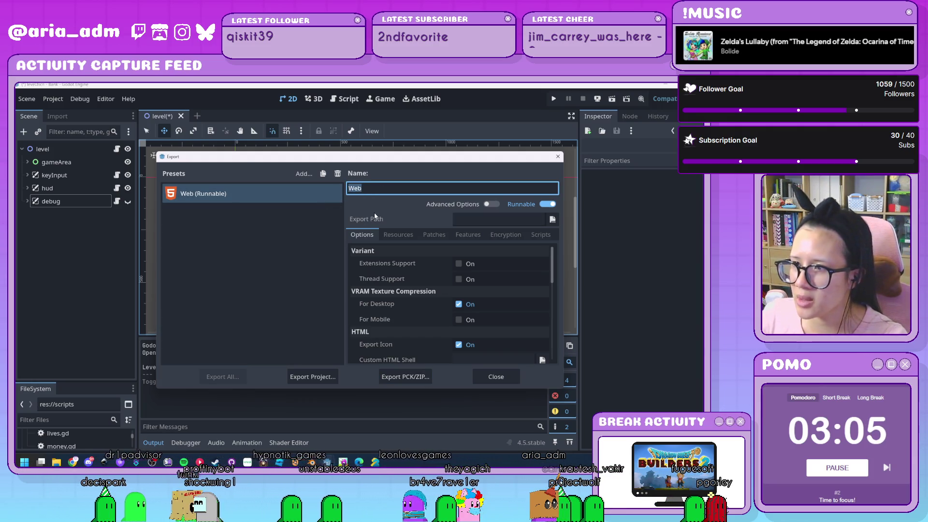
# Step: Set the export path to index inside a new BankGameExport folder
pyautogui.click(457, 218)
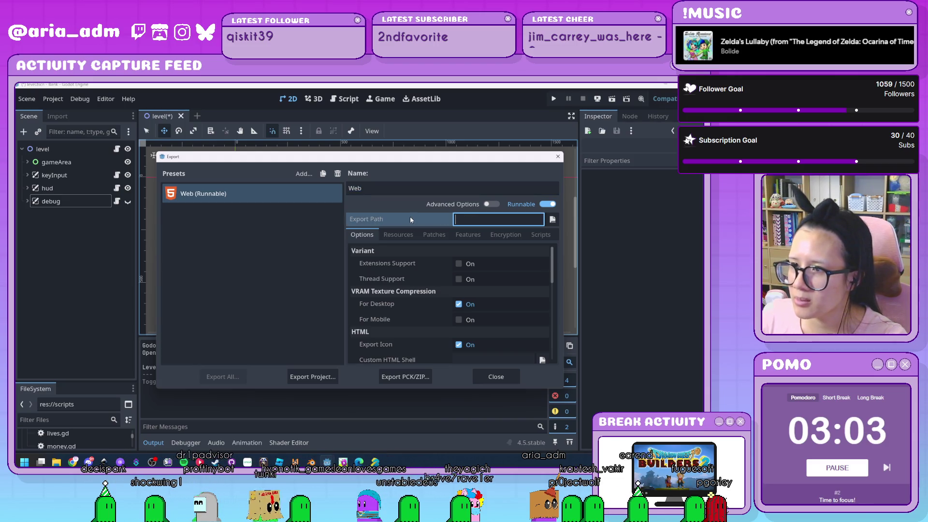
pyautogui.click(552, 220)
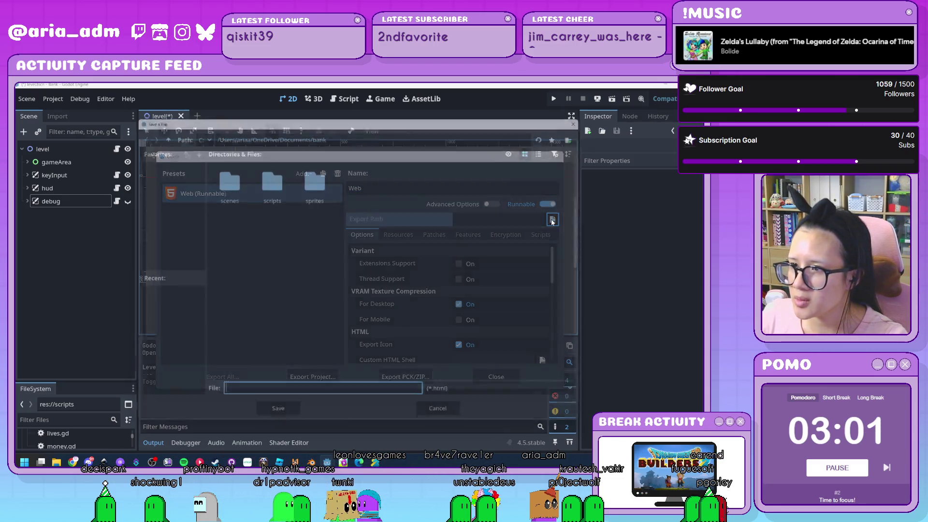
pyautogui.click(317, 257)
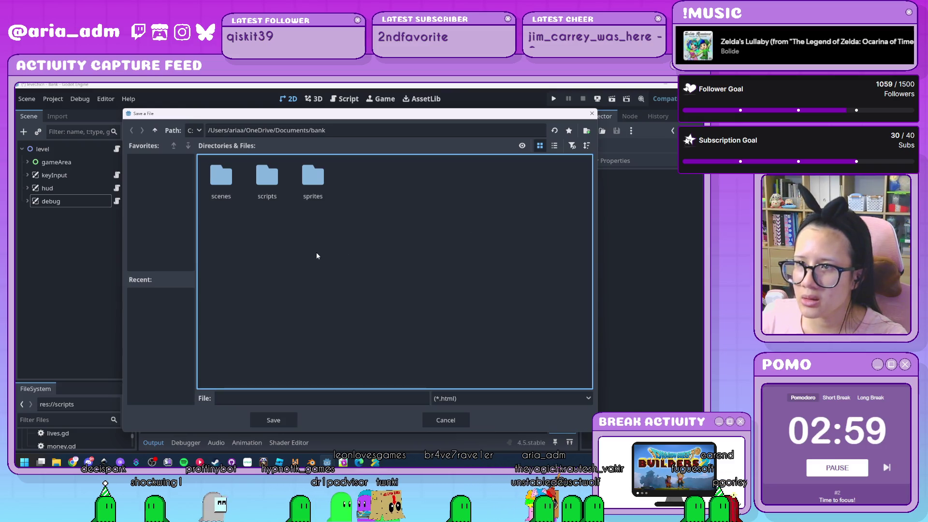
pyautogui.rightClick(396, 217)
pyautogui.click(418, 222)
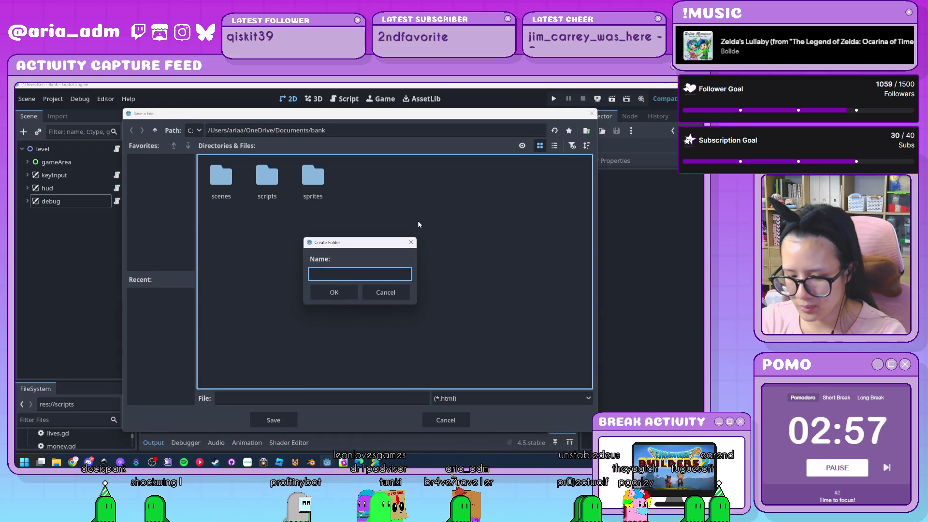
pyautogui.write('export')
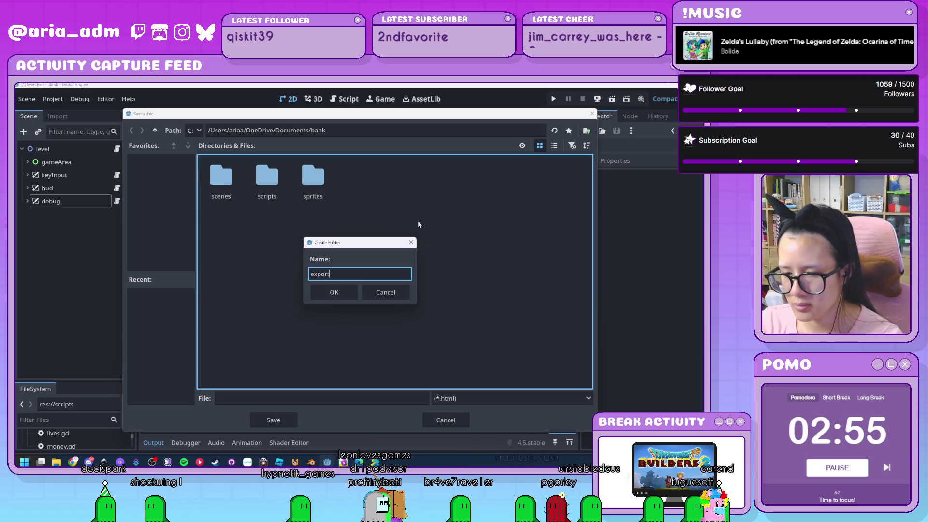
pyautogui.press('BackSpace')
pyautogui.press('BackSpace')
pyautogui.press('BackSpace')
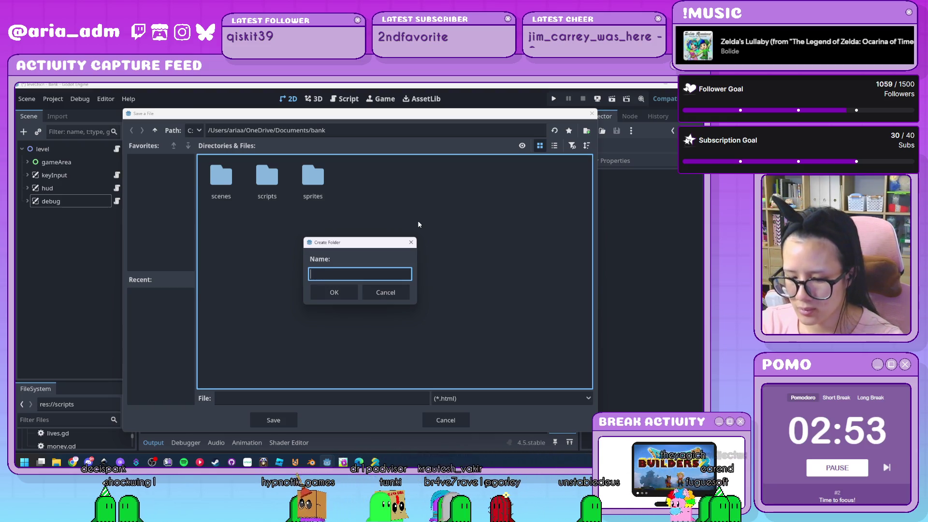
pyautogui.write('BankGameExpo')
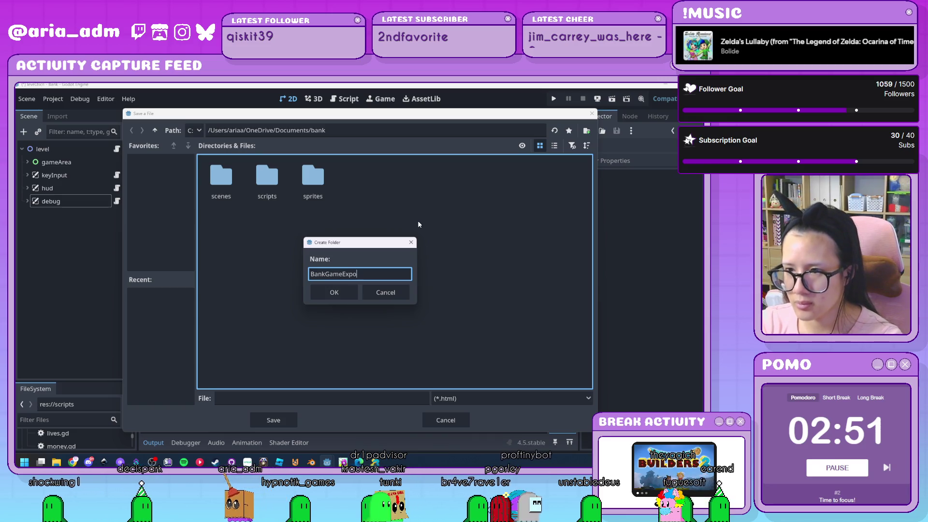
pyautogui.write('rt')
pyautogui.press('Return')
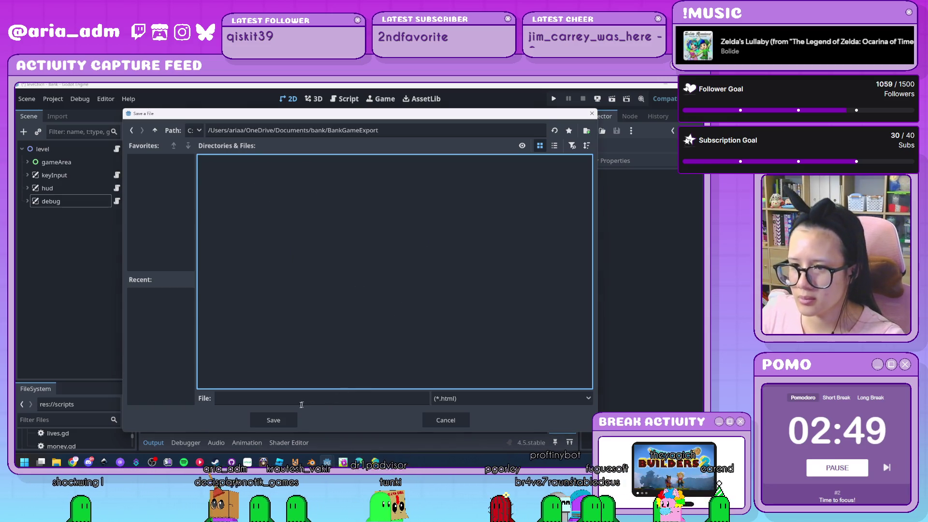
pyautogui.click(303, 399)
pyautogui.write('index')
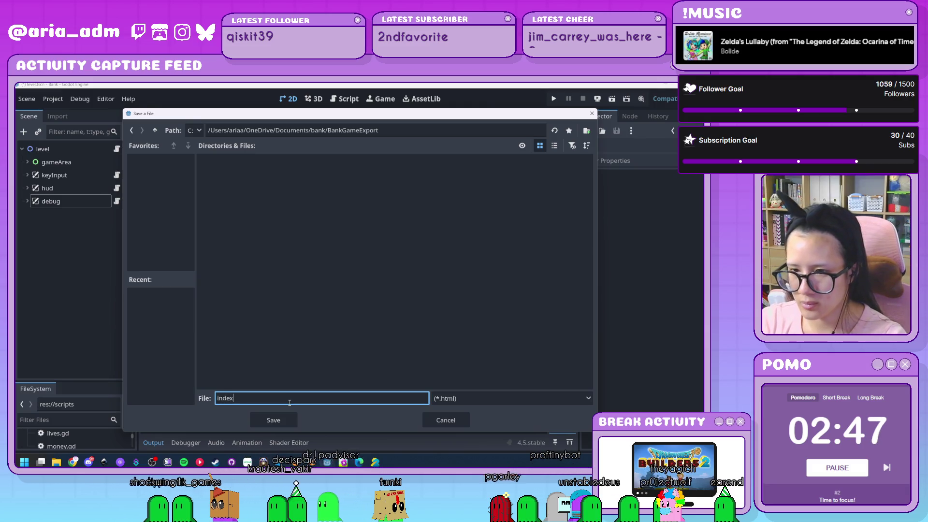
pyautogui.press('Return')
# Step: Export the project without debug, save it, and close the export dialog
pyautogui.scroll(-10, 440, 281)
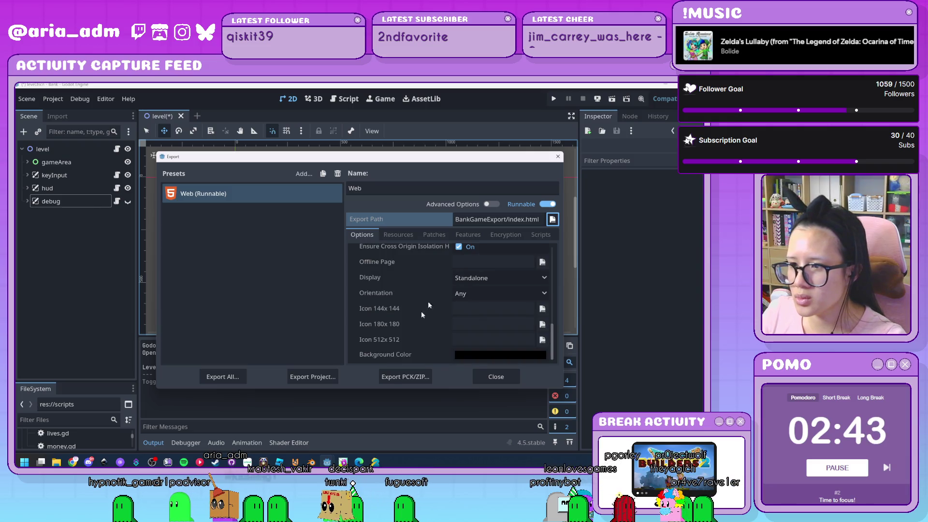
pyautogui.click(324, 382)
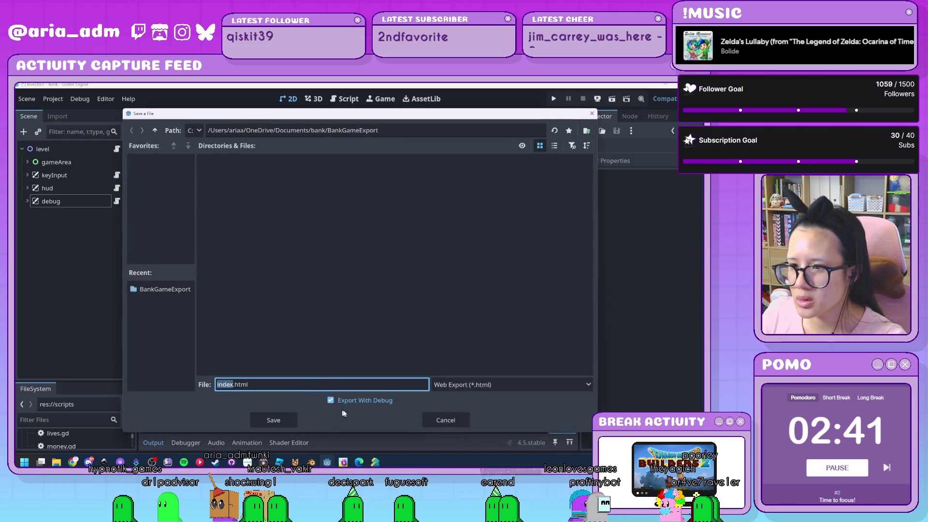
pyautogui.click(333, 401)
pyautogui.click(271, 422)
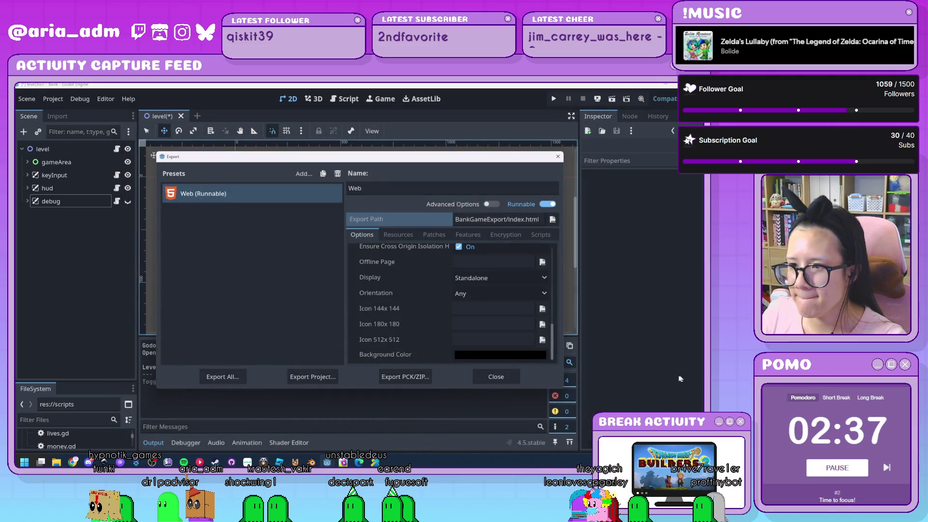
pyautogui.click(496, 377)
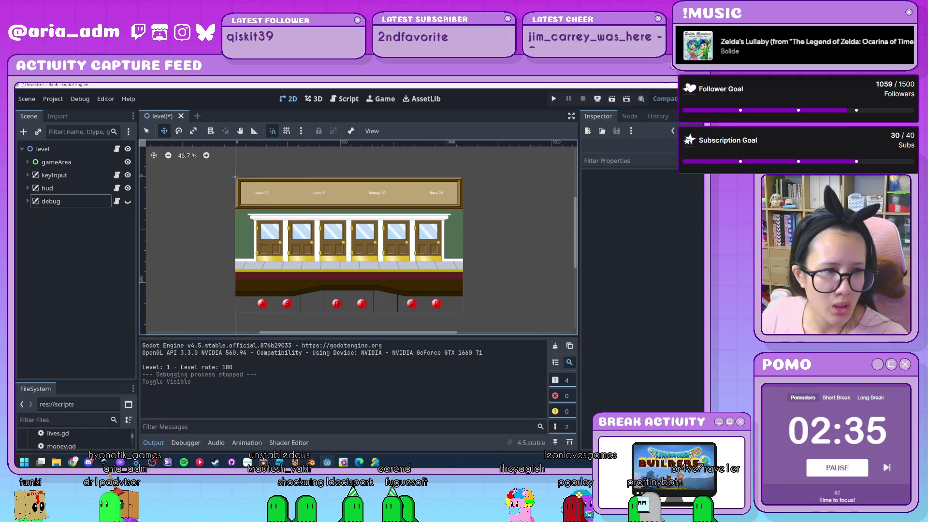
# Step: Enlarge the FileSystem dock, collapse scripts and scenes, and open res:// in the file manager
pyautogui.moveTo(83, 382); pyautogui.dragTo(85, 222)
pyautogui.scroll(3, 100, 385)
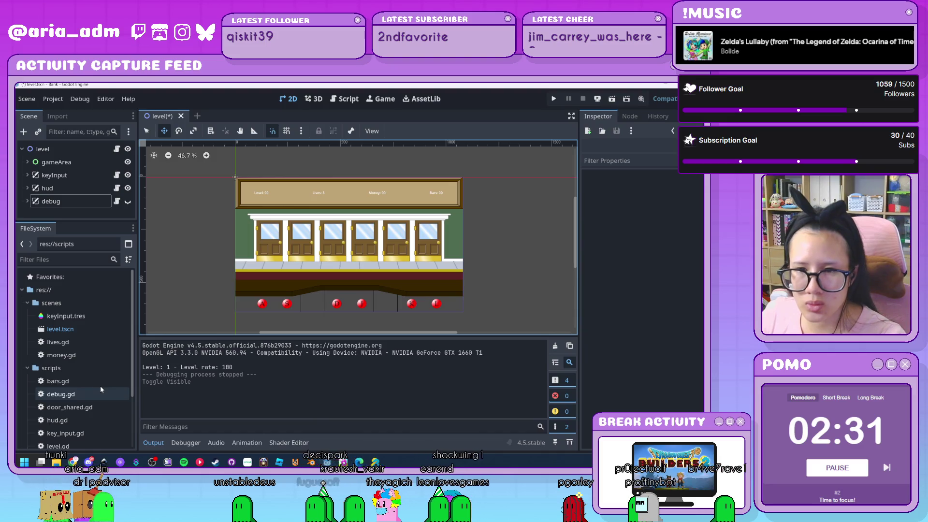
pyautogui.click(27, 366)
pyautogui.click(27, 303)
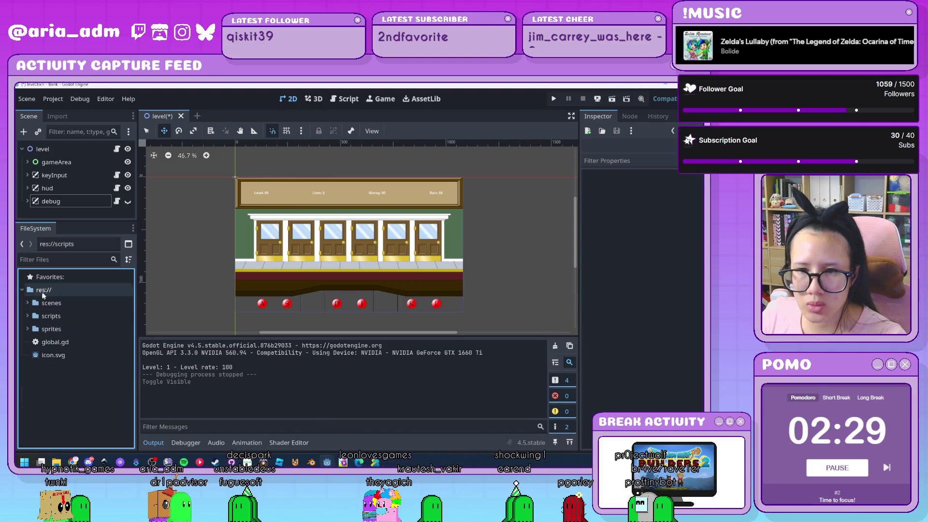
pyautogui.rightClick(46, 290)
pyautogui.click(103, 414)
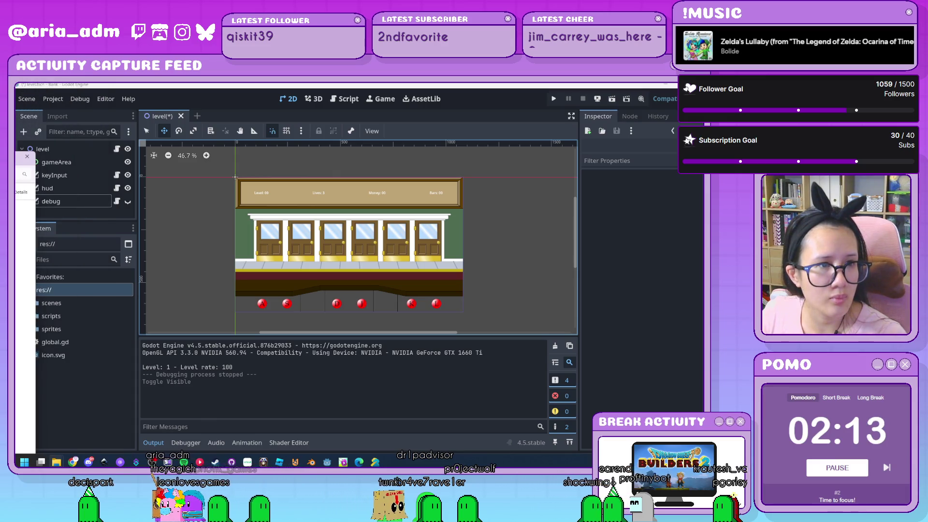
pyautogui.hotkey('alt', 'Tab')
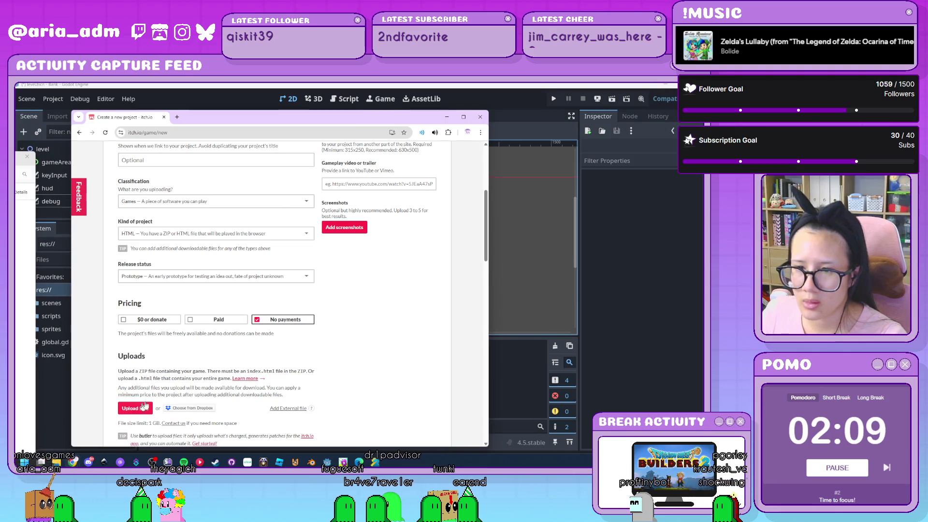
pyautogui.scroll(-2, 136, 410)
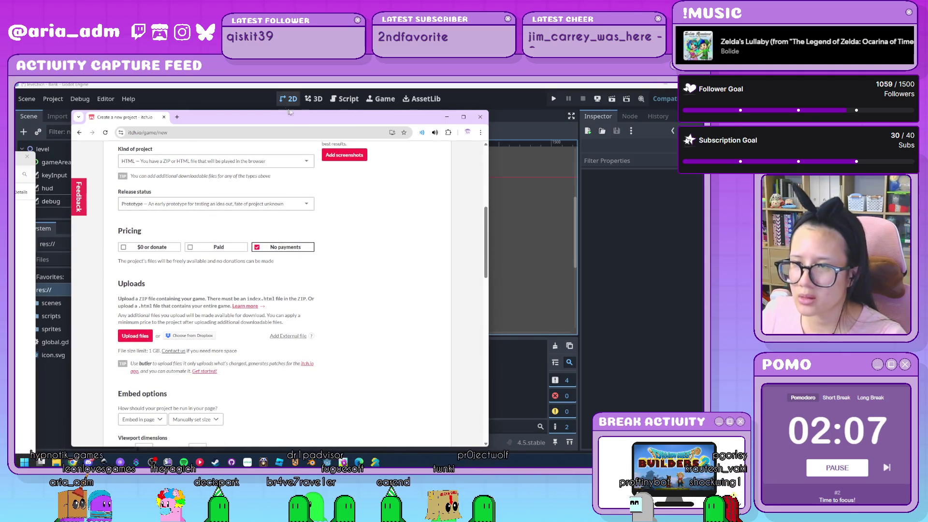
pyautogui.hotkey('alt', 'Tab')
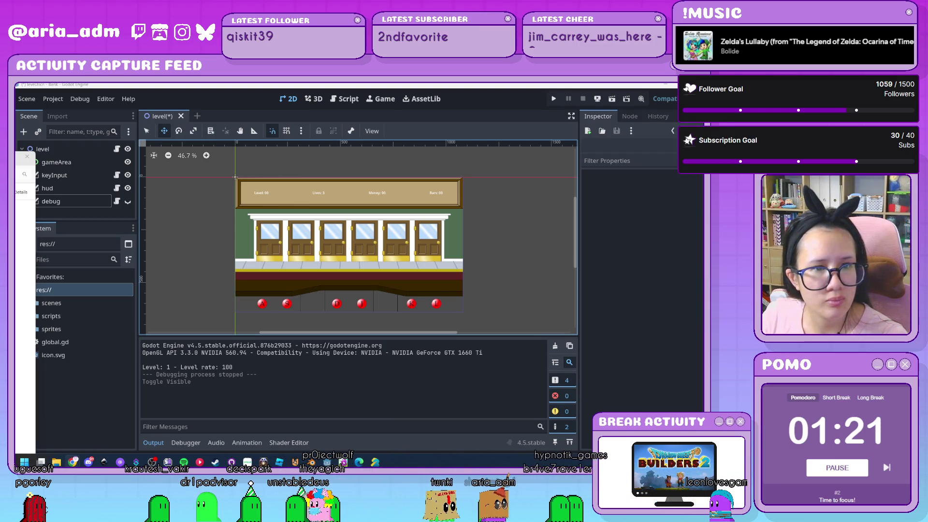
pyautogui.hotkey('alt', 'Tab')
# Step: Maximize Chrome and run the bank game on its itch.io page, then return to Godot
pyautogui.doubleClick(328, 158)
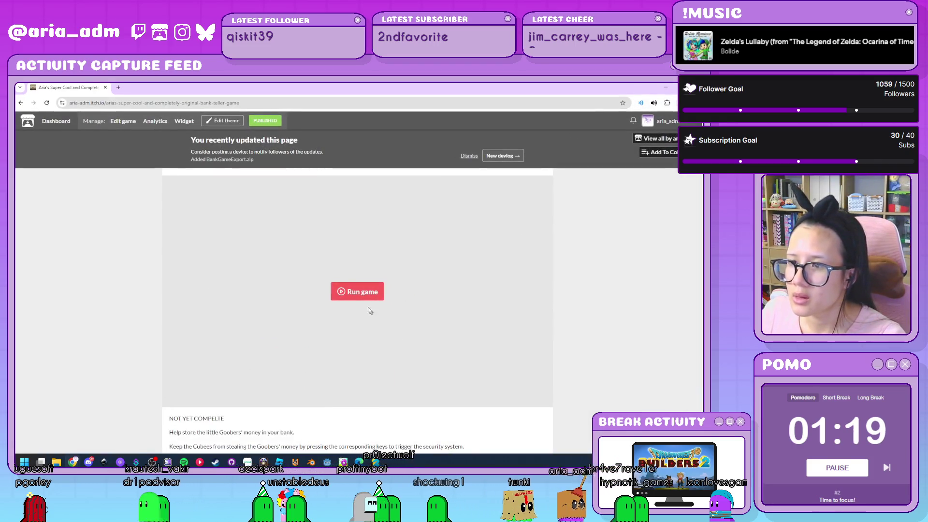
pyautogui.click(357, 291)
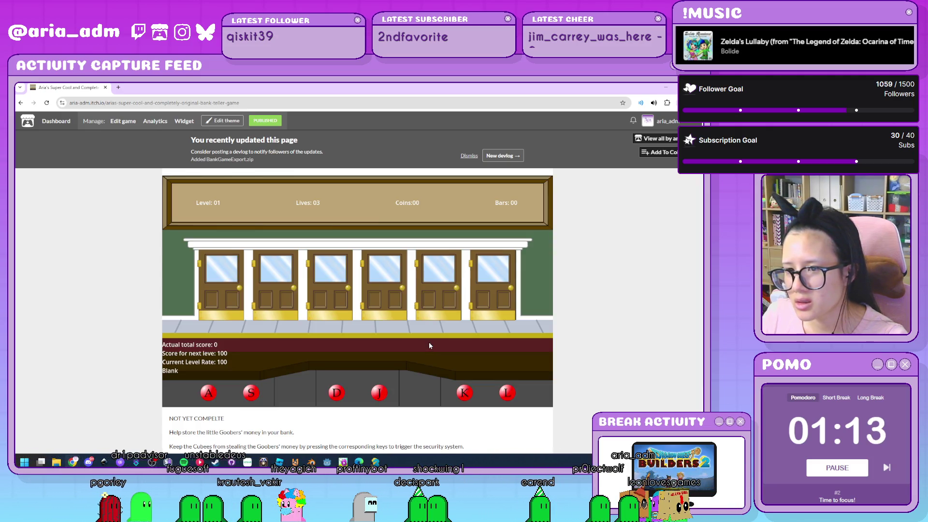
pyautogui.click(259, 105)
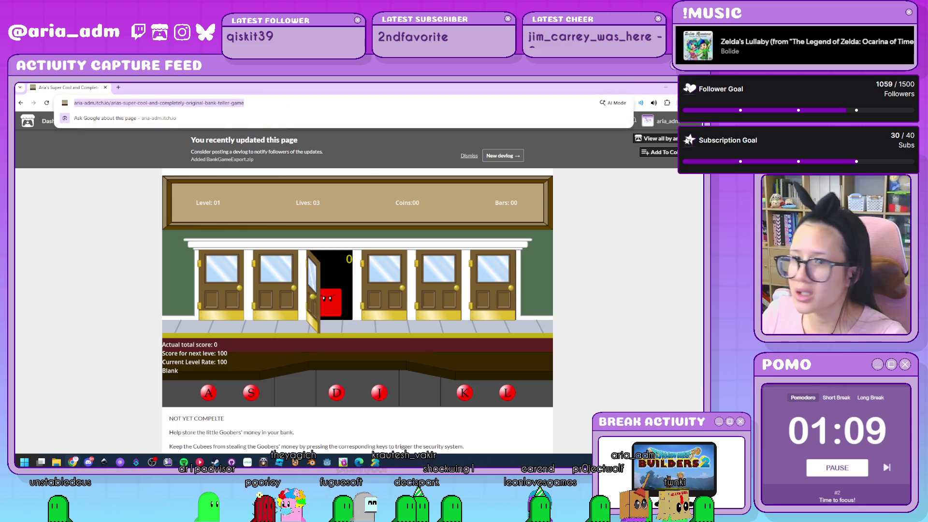
pyautogui.hotkey('alt', 'Tab')
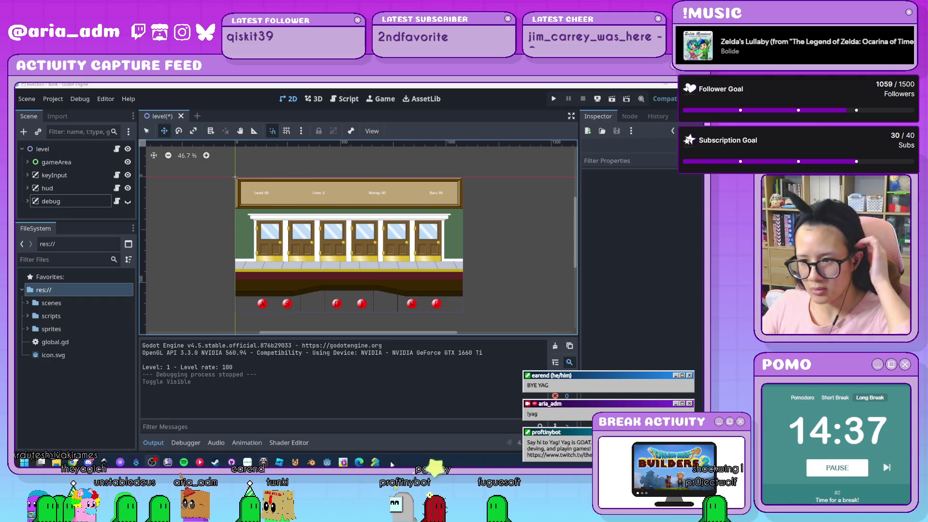
# Step: Bring the Dragon Quest Builders 2 window forward from the taskbar
pyautogui.click(375, 461)
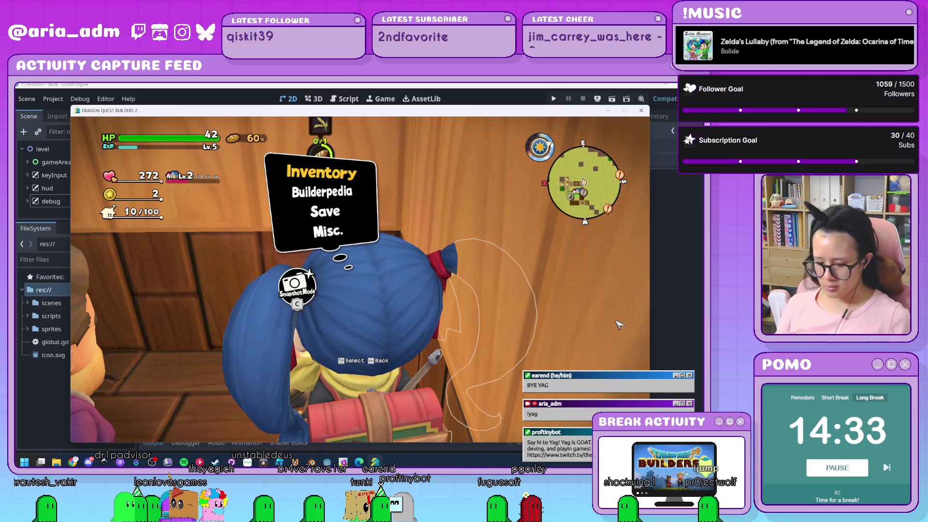
pyautogui.press('Escape')
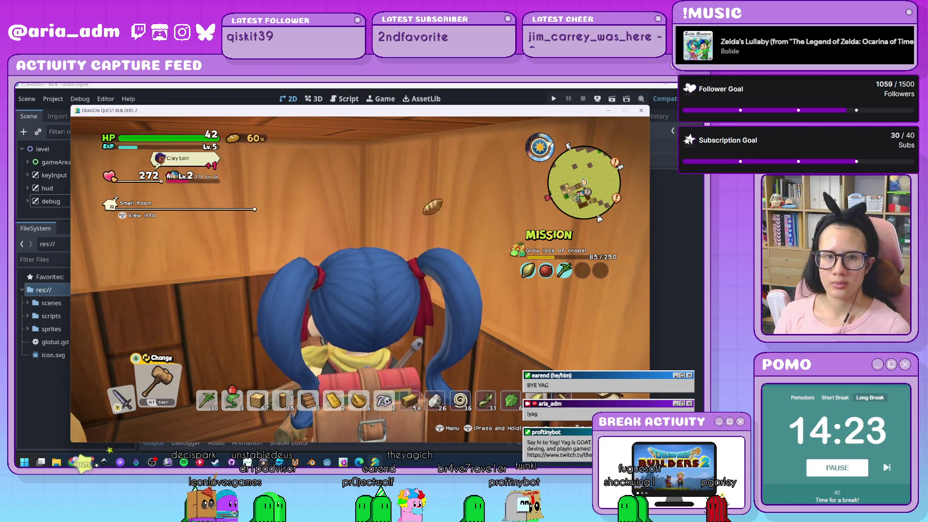
pyautogui.press('Escape')
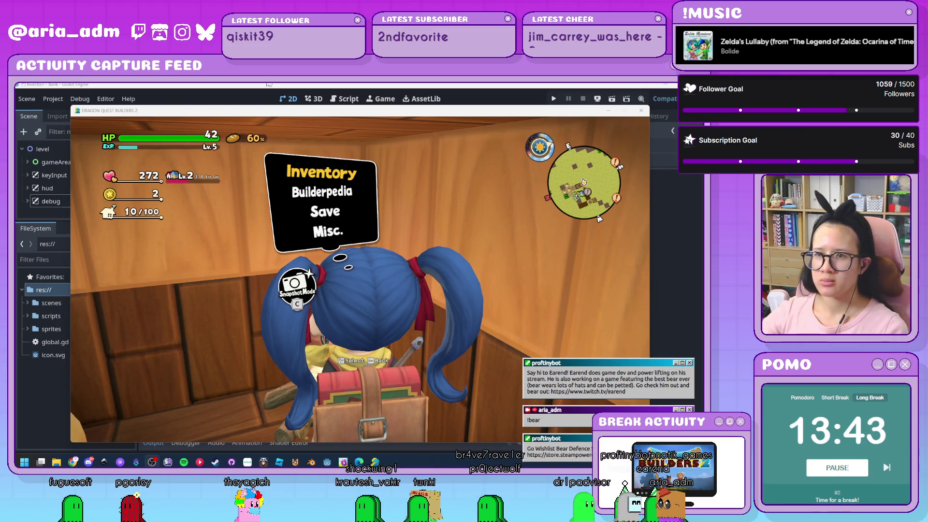
# Step: Nudge the game window up slightly and close the pause menu
pyautogui.moveTo(323, 113); pyautogui.dragTo(327, 105)
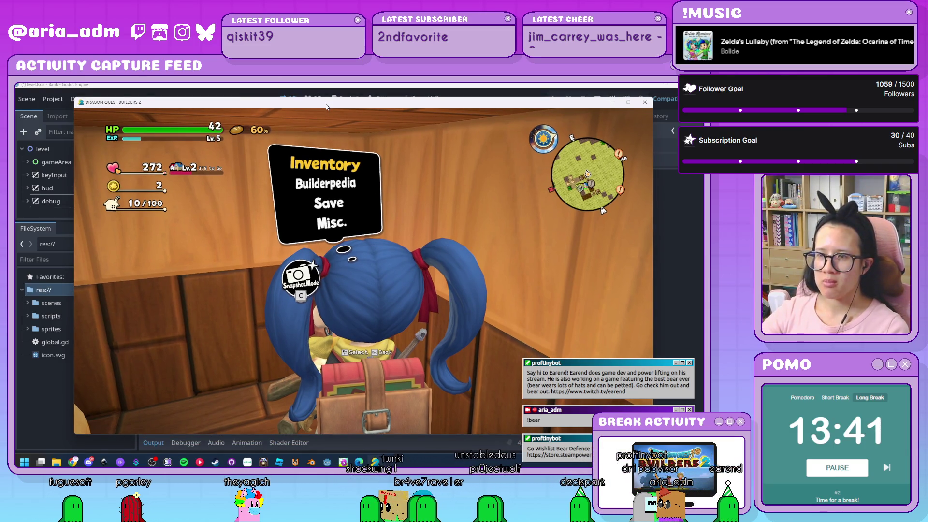
pyautogui.press('Escape')
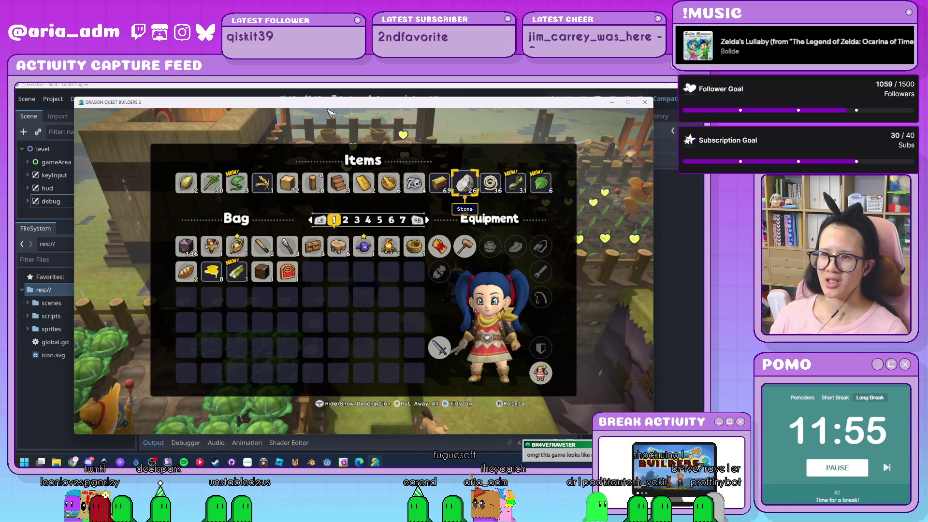
# Step: Look at the Medicinal Leaf's options in the item bar, then cancel without changing it
pyautogui.press('Right')
pyautogui.press('Right')
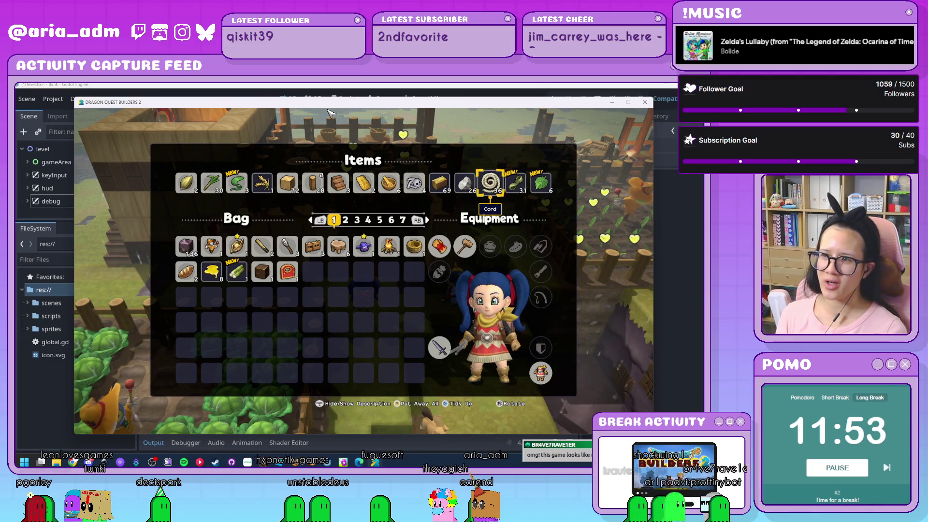
pyautogui.press('Right')
pyautogui.press('Return')
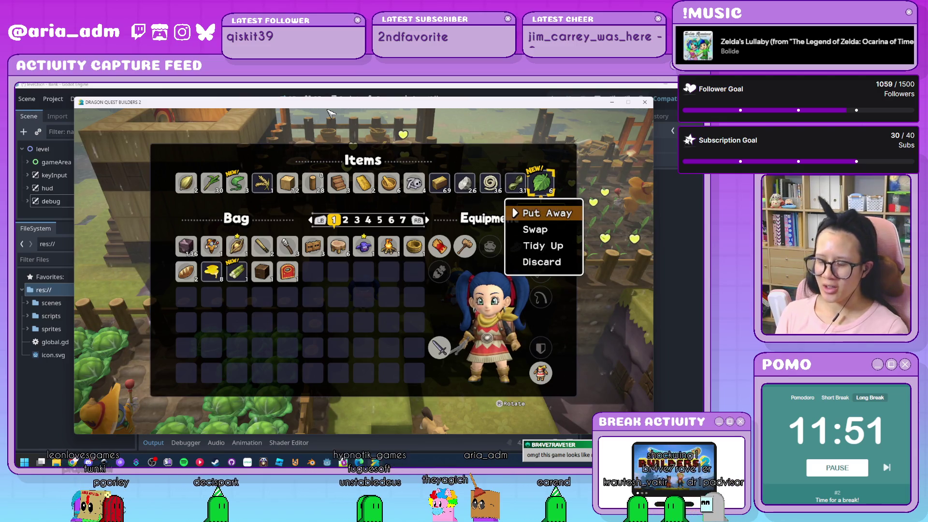
pyautogui.press('Escape')
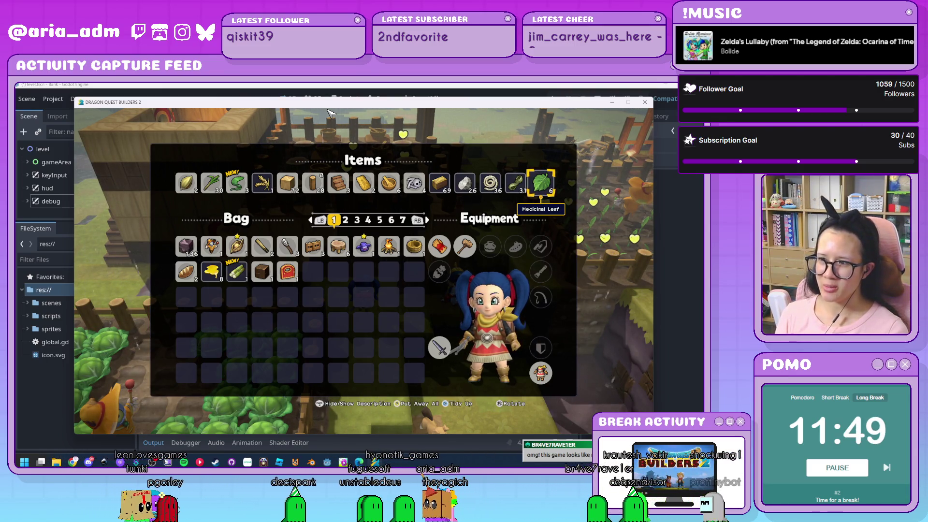
pyautogui.press('Return')
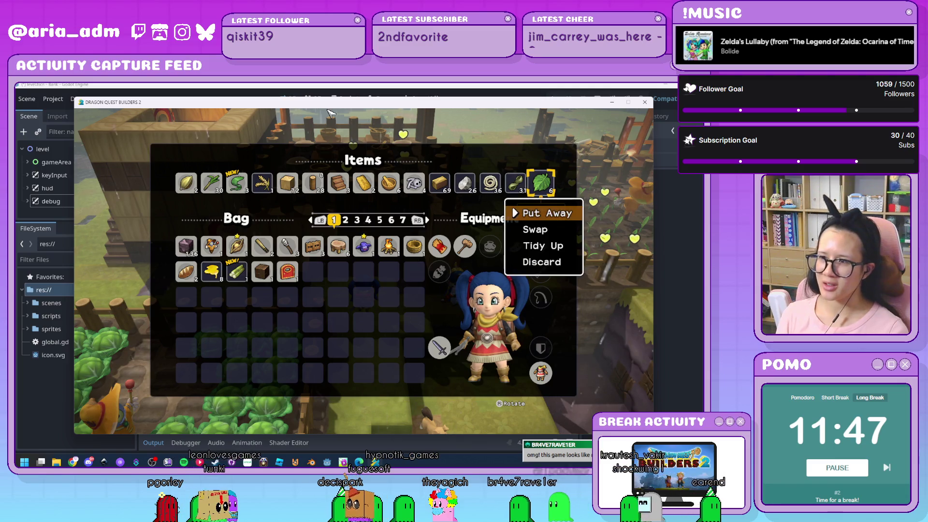
pyautogui.press('Down')
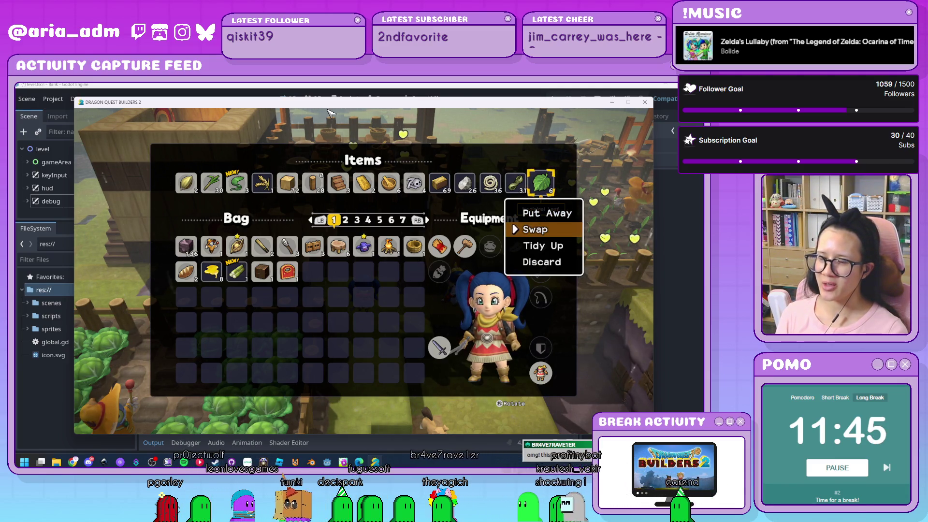
pyautogui.press('Up')
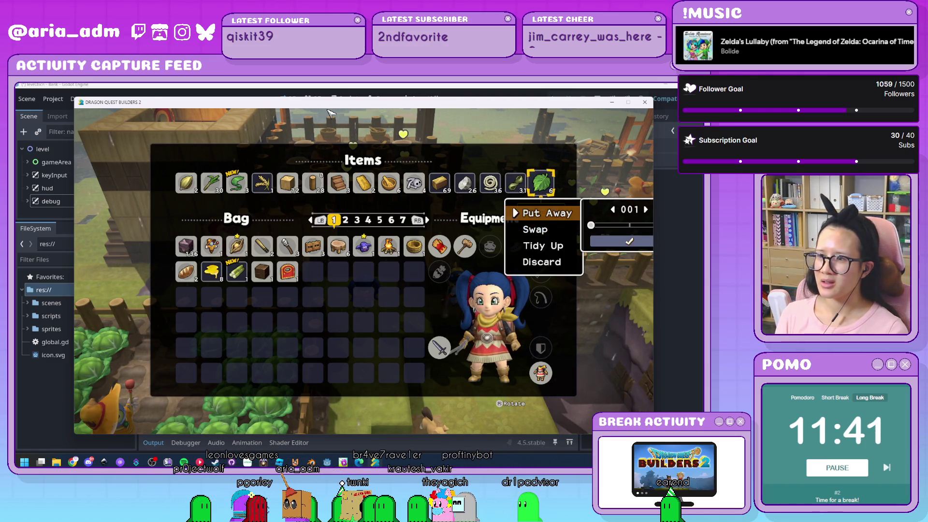
pyautogui.press('Escape')
pyautogui.press('Left')
pyautogui.press('Left')
pyautogui.press('Left')
# Step: Swap the Floorboard from the bag with the Straw Bedding in the item bar
pyautogui.press('Down')
pyautogui.press('Left')
pyautogui.press('Left')
pyautogui.press('Left')
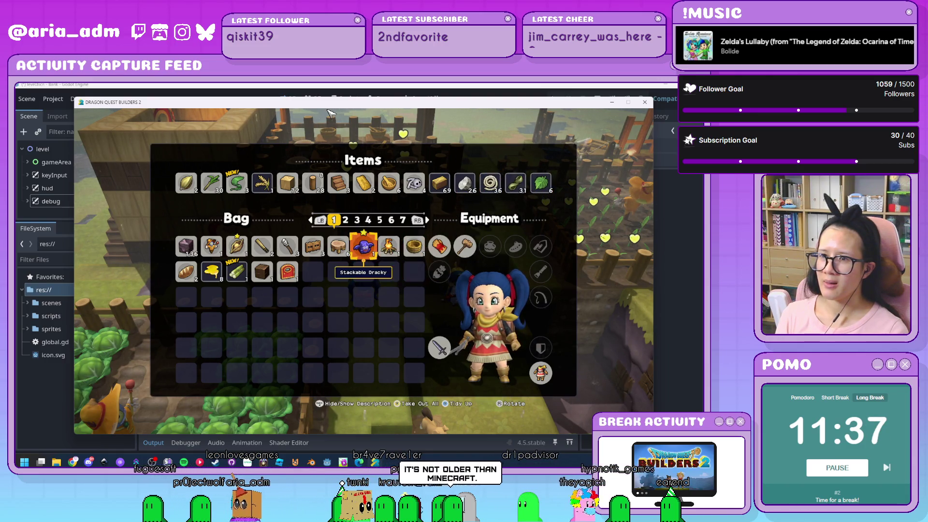
pyautogui.press('Down')
pyautogui.press('Left')
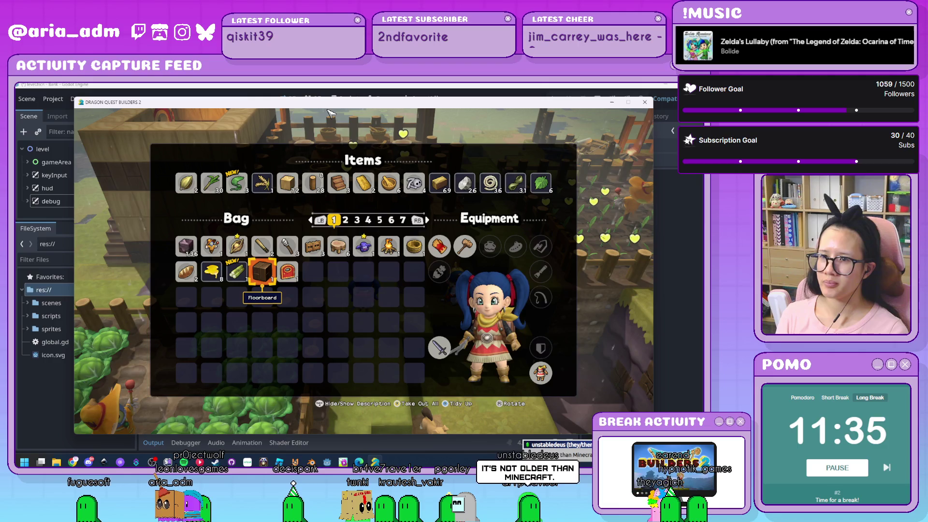
pyautogui.press('Return')
pyautogui.press('Escape')
pyautogui.press('Up')
pyautogui.press('Up')
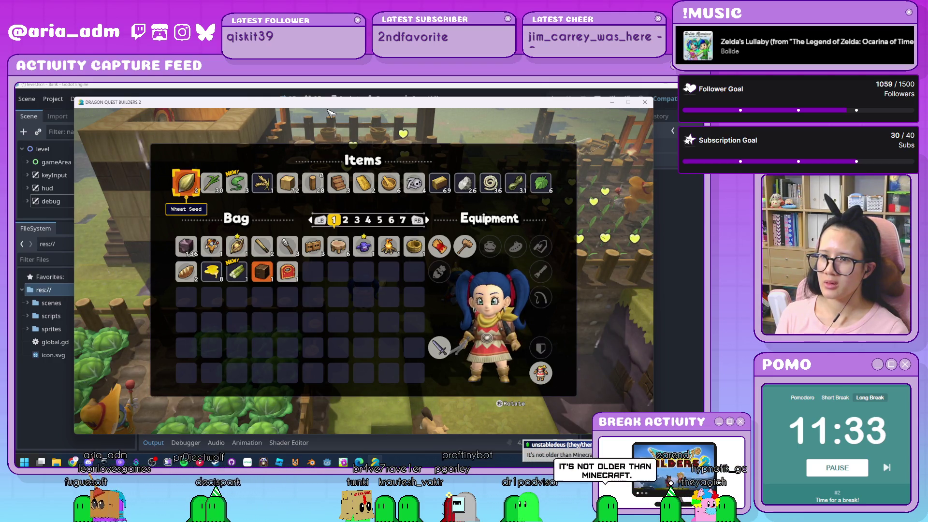
pyautogui.press('Right')
pyautogui.press('Right')
pyautogui.press('Right')
pyautogui.press('Right')
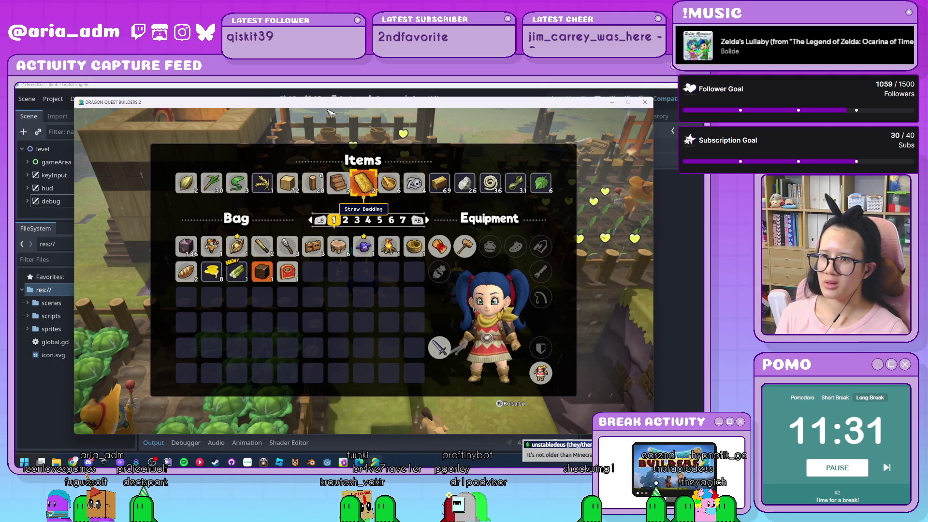
pyautogui.press('Return')
pyautogui.press('Down')
pyautogui.press('Left')
pyautogui.press('Left')
# Step: Move the Rustic Door into the third item bar slot and close the inventory
pyautogui.press('Return')
pyautogui.press('Right')
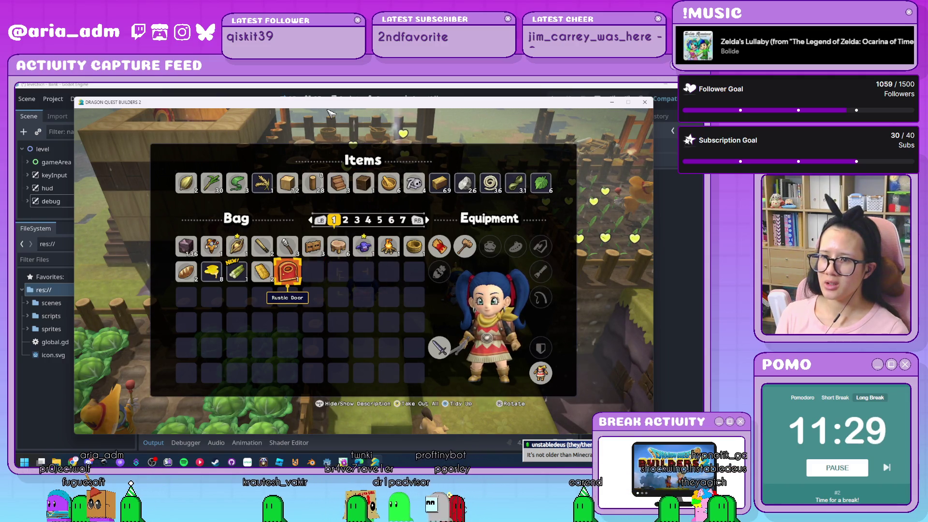
pyautogui.press('Return')
pyautogui.press('Up')
pyautogui.press('Up')
pyautogui.press('Up')
pyautogui.press('Up')
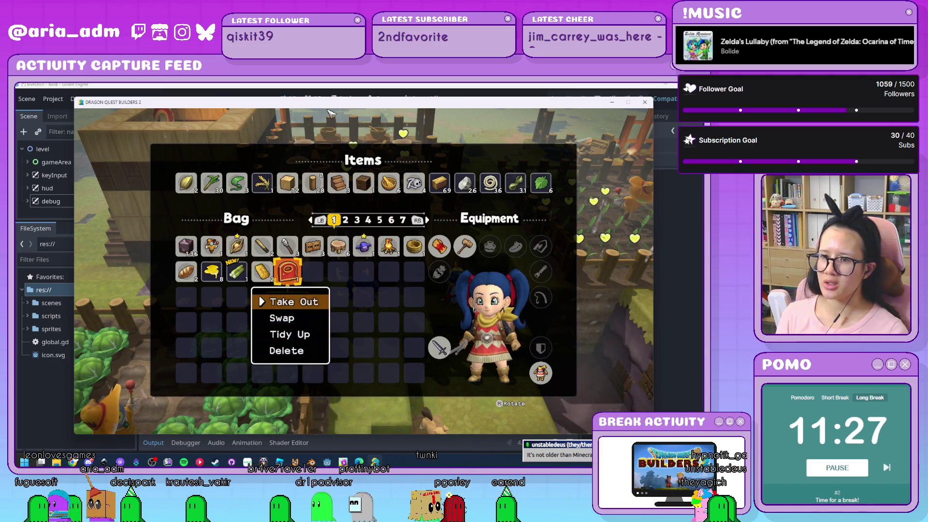
pyautogui.press('Return')
pyautogui.press('Right')
pyautogui.press('Right')
pyautogui.press('Return')
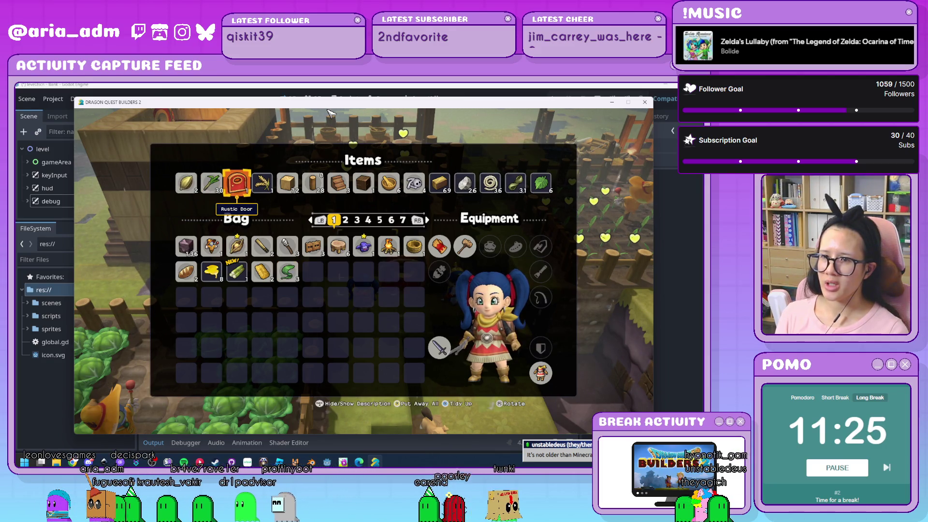
pyautogui.press('Right')
pyautogui.press('Right')
pyautogui.press('Right')
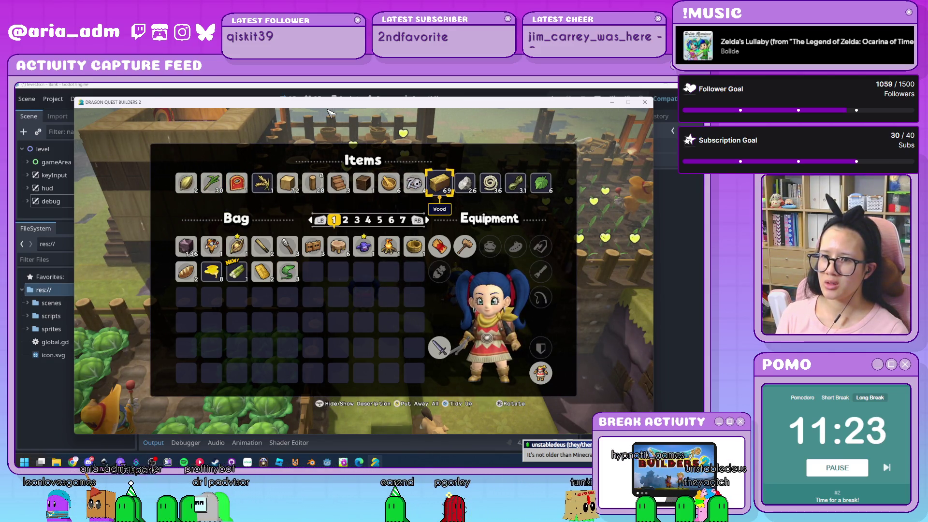
pyautogui.press('Escape')
pyautogui.press('Escape')
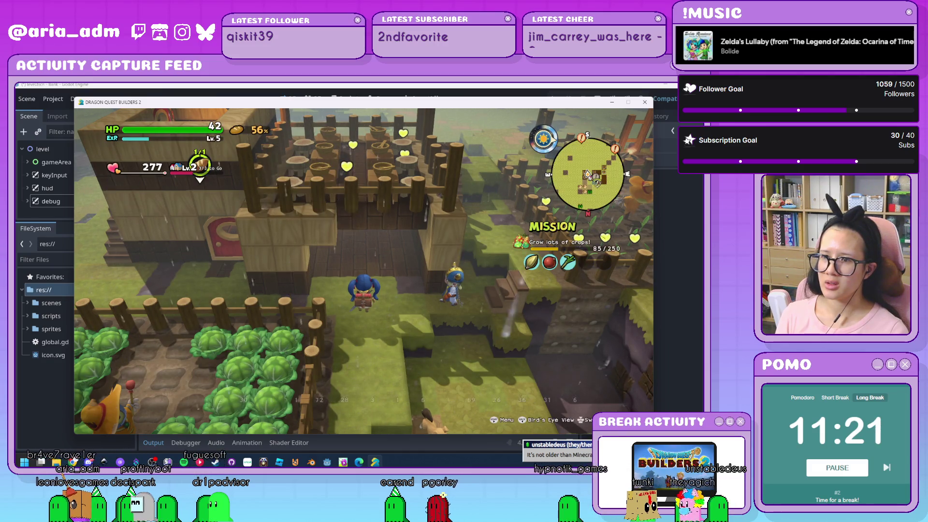
# Step: Hold the Simple Supper Set, walk the character right, then switch to the Wooden Steps
pyautogui.press('Left')
pyautogui.press('Left')
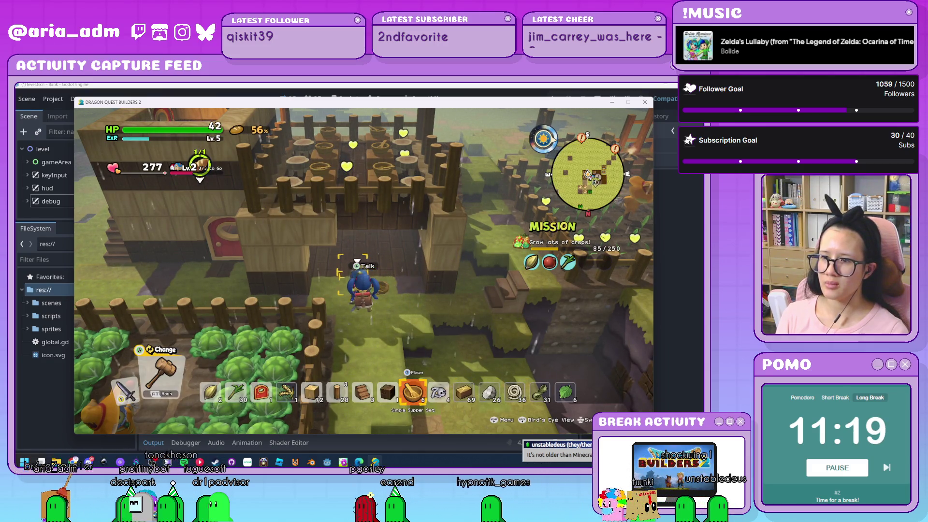
pyautogui.press('d')
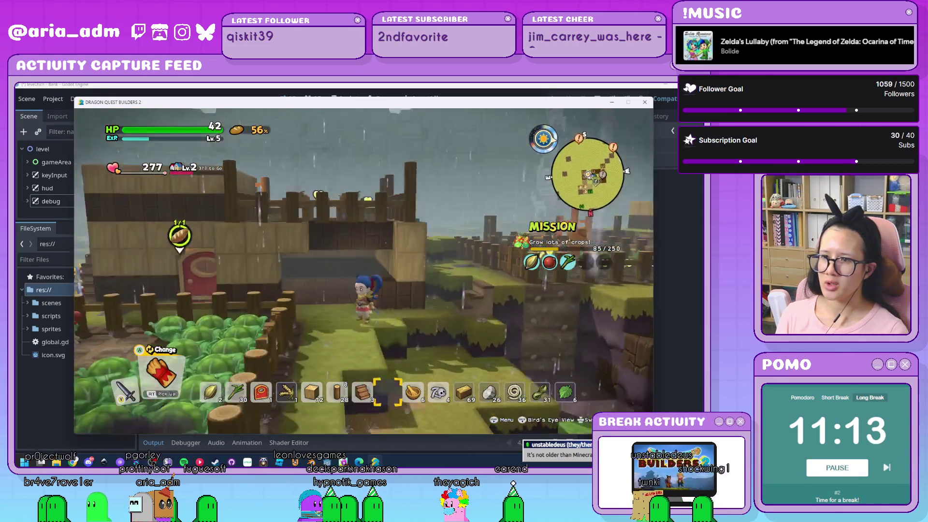
pyautogui.press('Left')
pyautogui.press('Left')
pyautogui.press('Left')
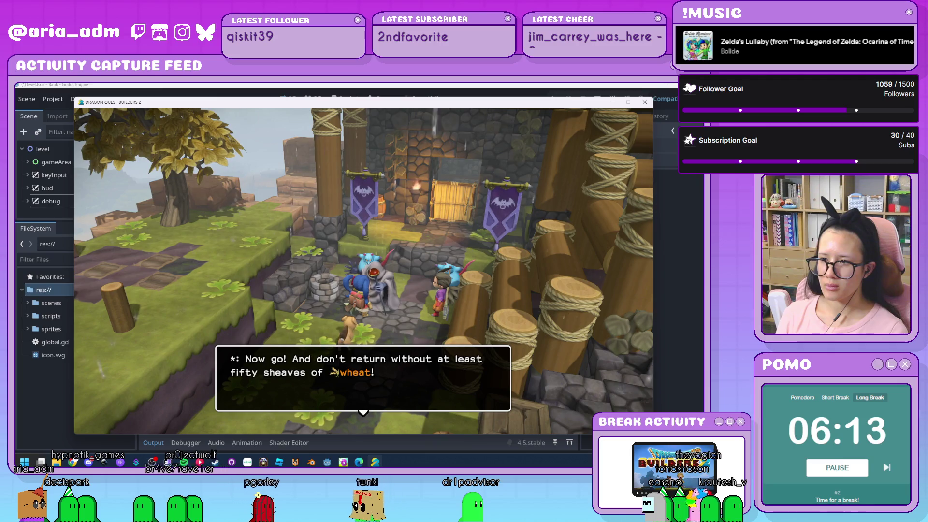
# Step: Advance through the villager's wheat dialogue and close it to resume play
pyautogui.press('Return')
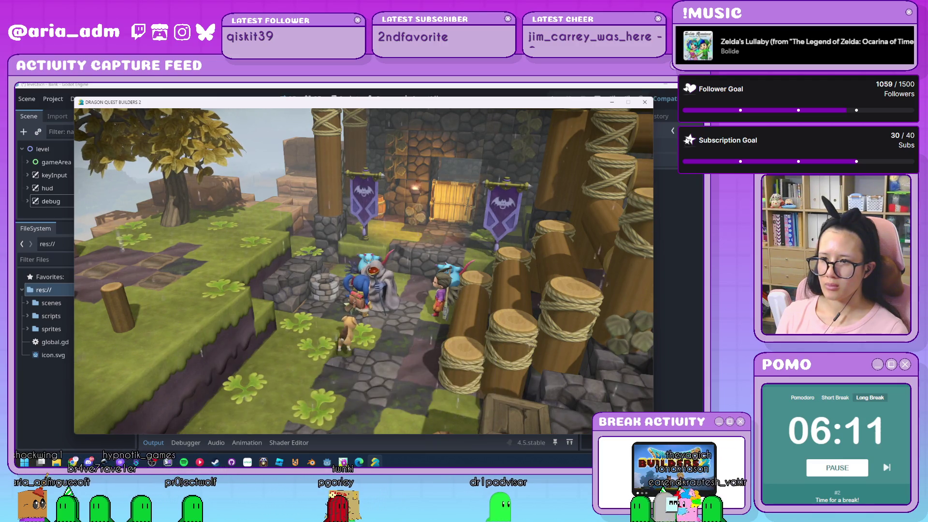
pyautogui.press('Return')
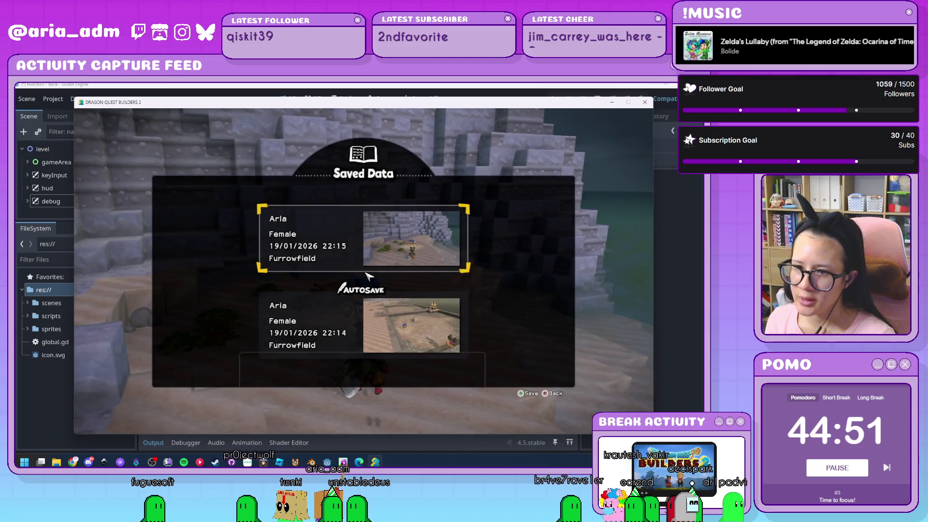
# Step: Back out of Saved Data and the pause menu, and briefly check the island map
pyautogui.press('Escape')
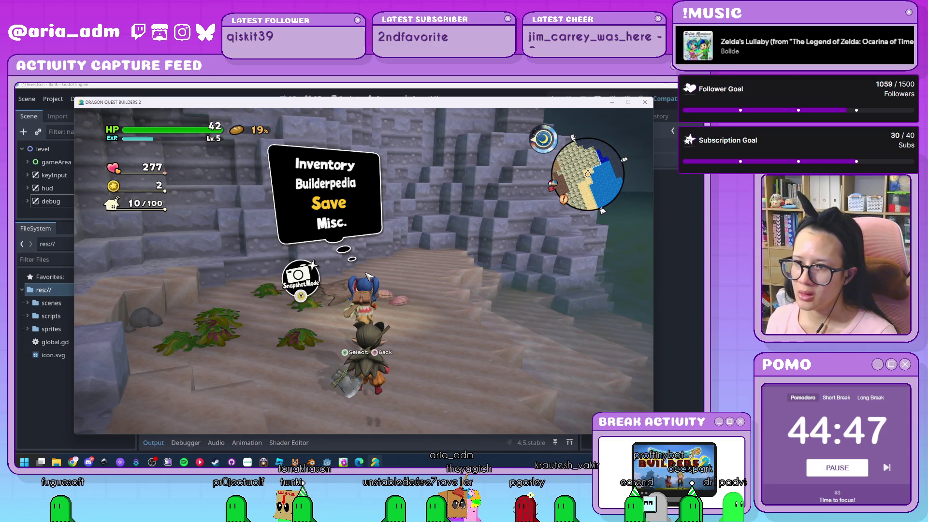
pyautogui.press('Escape')
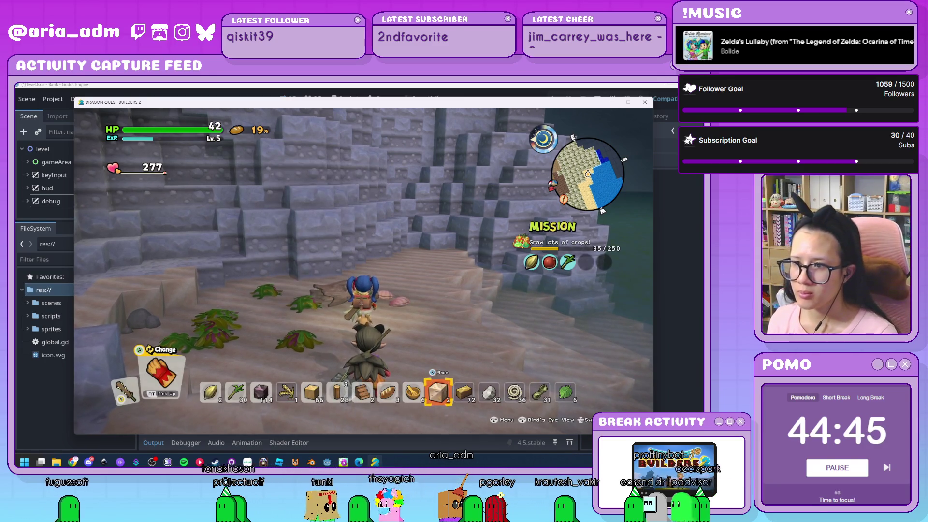
pyautogui.press('m')
pyautogui.press('Escape')
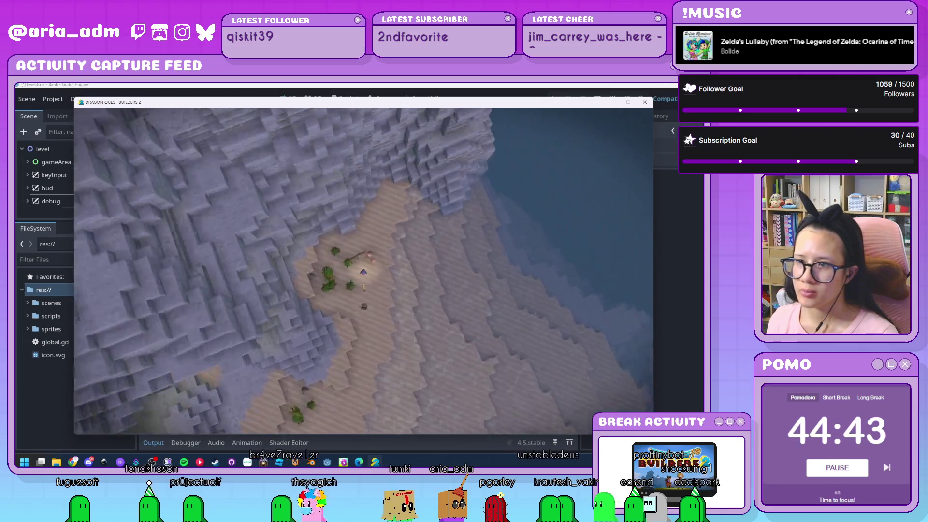
# Step: Quit to the title screen through Misc. > Quit, then choose Exit Game
pyautogui.press('Escape')
pyautogui.press('Down')
pyautogui.press('Down')
pyautogui.press('Down')
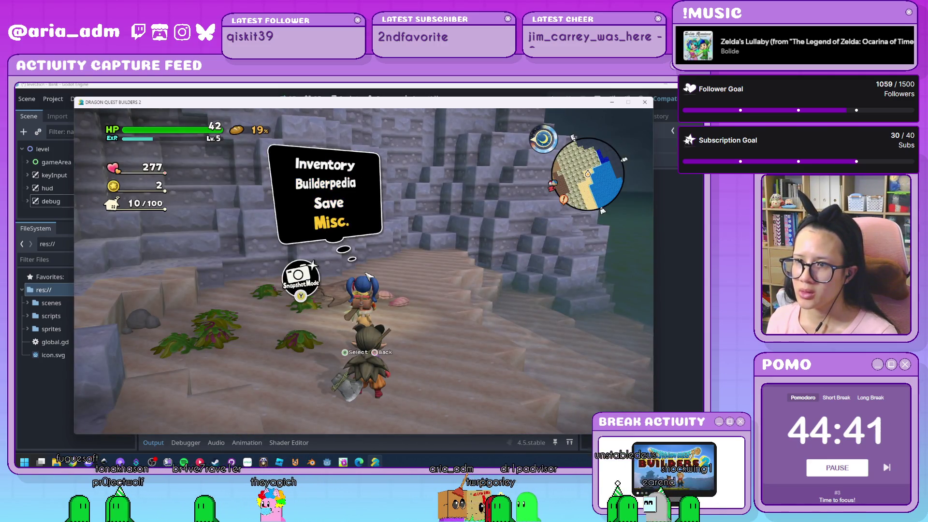
pyautogui.press('Return')
pyautogui.press('Up')
pyautogui.press('Return')
pyautogui.press('Escape')
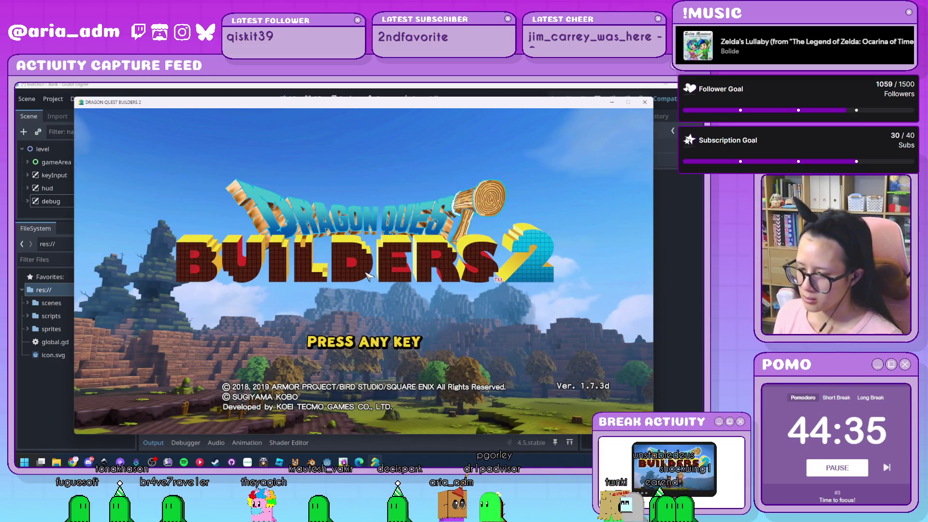
pyautogui.click(366, 275)
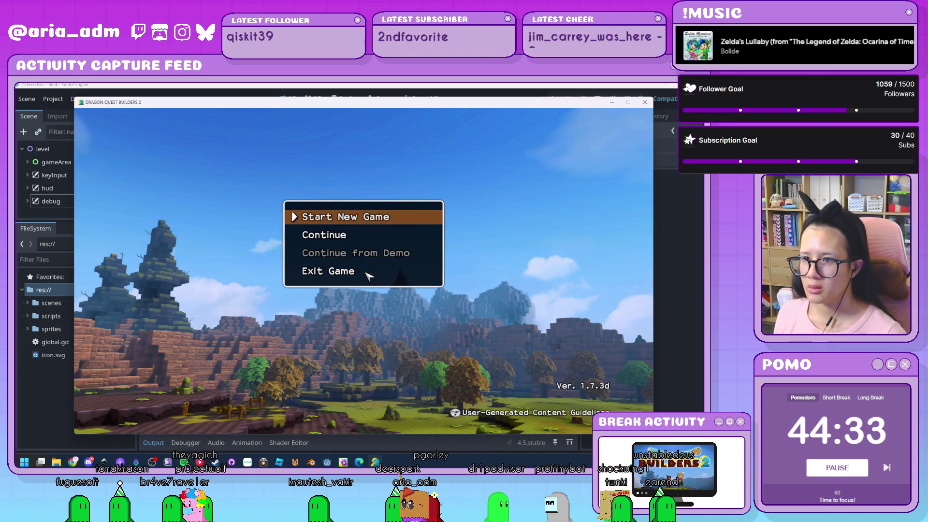
pyautogui.click(366, 273)
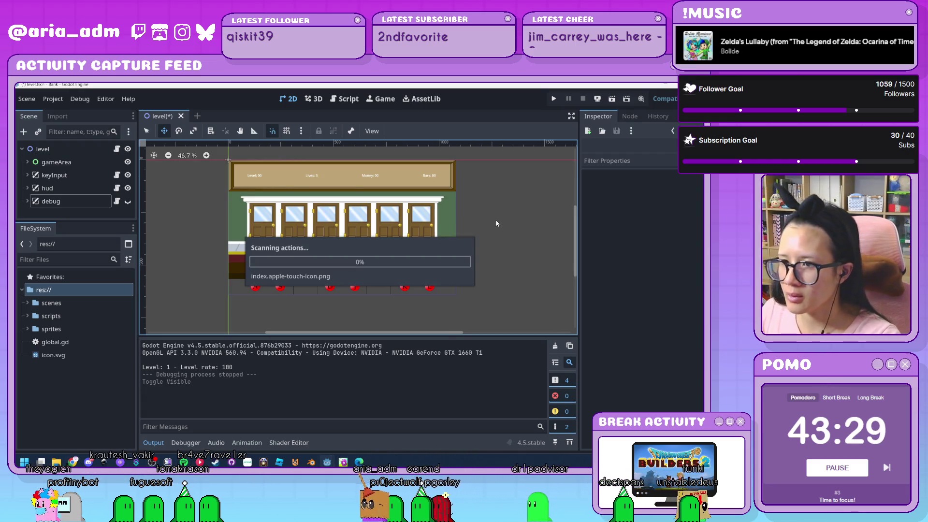
# Step: Pan the level canvas up and to the right in the 2D viewport
pyautogui.moveTo(473, 260); pyautogui.dragTo(491, 241)
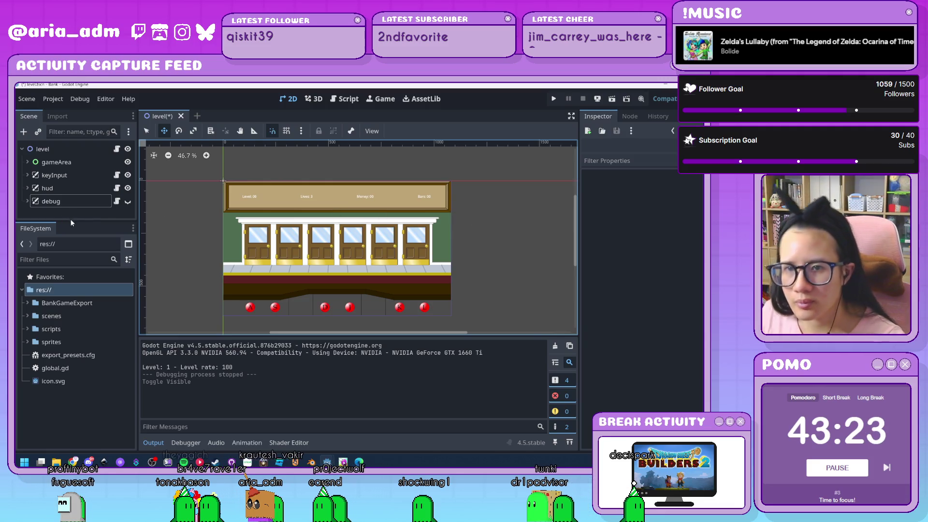
# Step: Enlarge the scene tree panel, show and expand the debug node, and select its four labels
pyautogui.moveTo(74, 220); pyautogui.dragTo(77, 282)
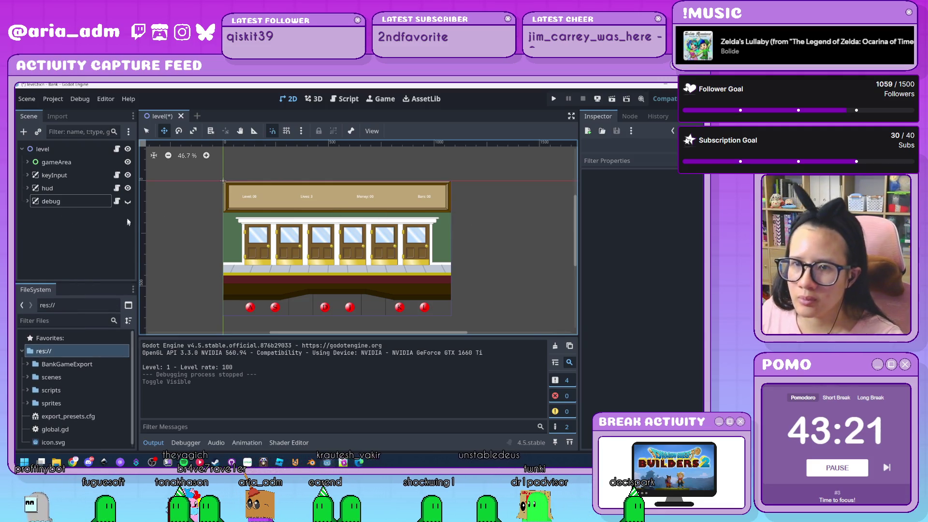
pyautogui.click(127, 202)
pyautogui.scroll(4, 362, 303)
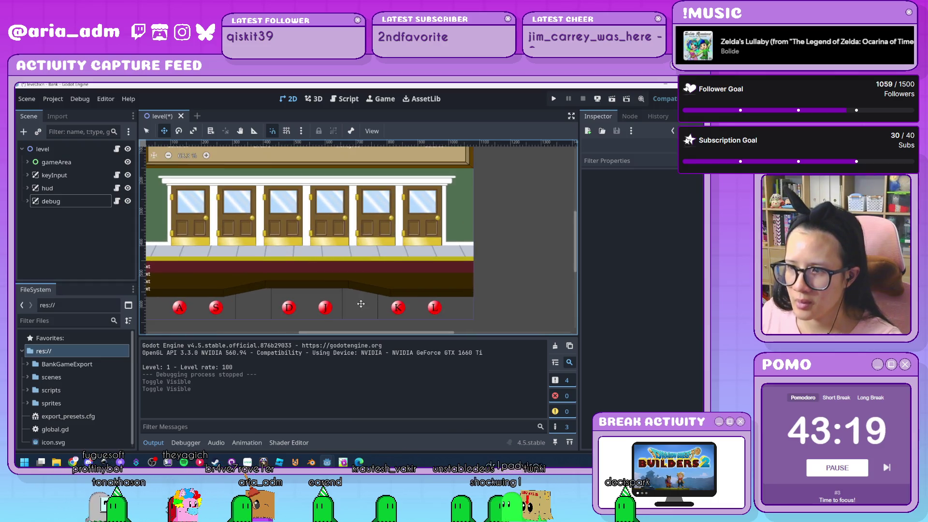
pyautogui.hscroll(-5, 361, 303)
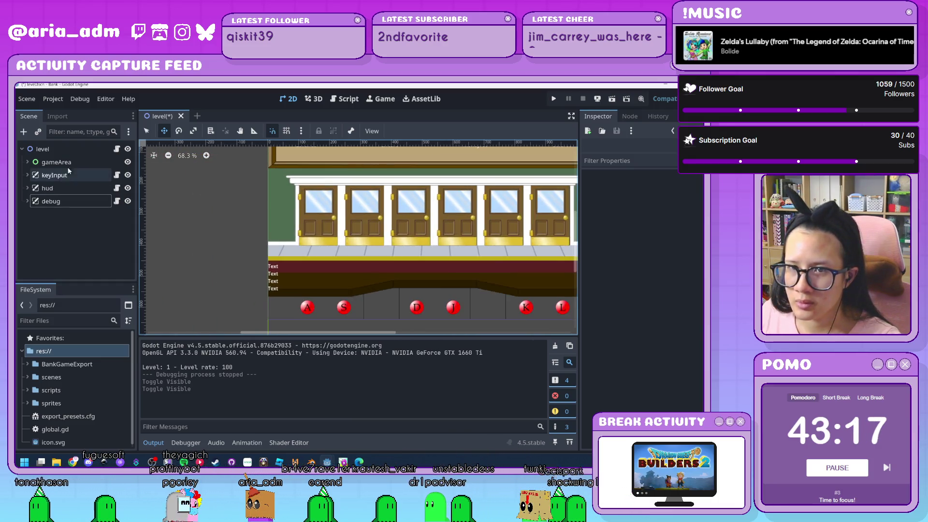
pyautogui.click(48, 201)
pyautogui.click(27, 201)
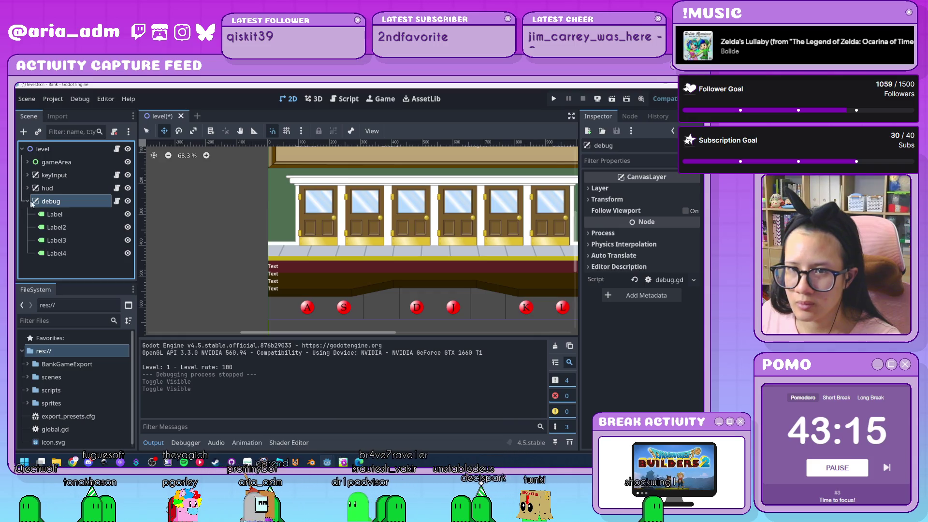
pyautogui.click(54, 214)
pyautogui.keyDown('shift'); pyautogui.click(57, 253); pyautogui.keyUp('shift')
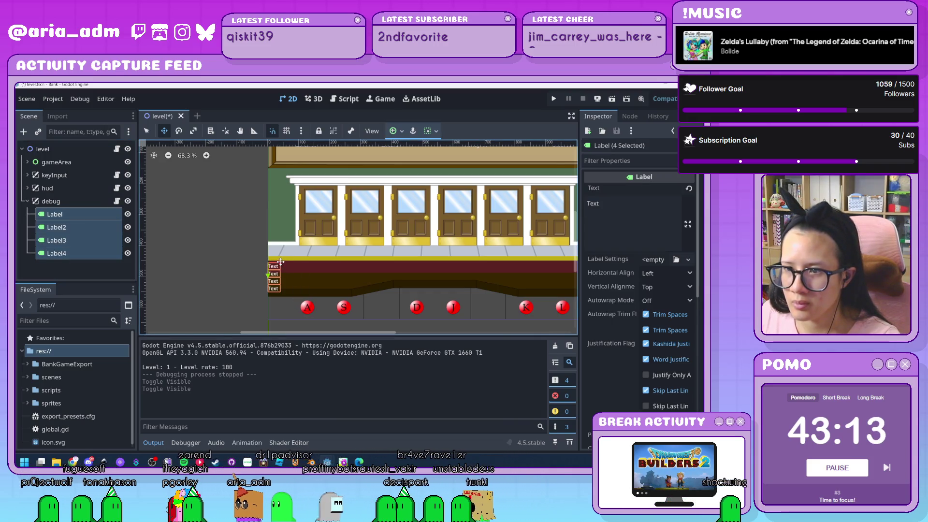
pyautogui.click(83, 268)
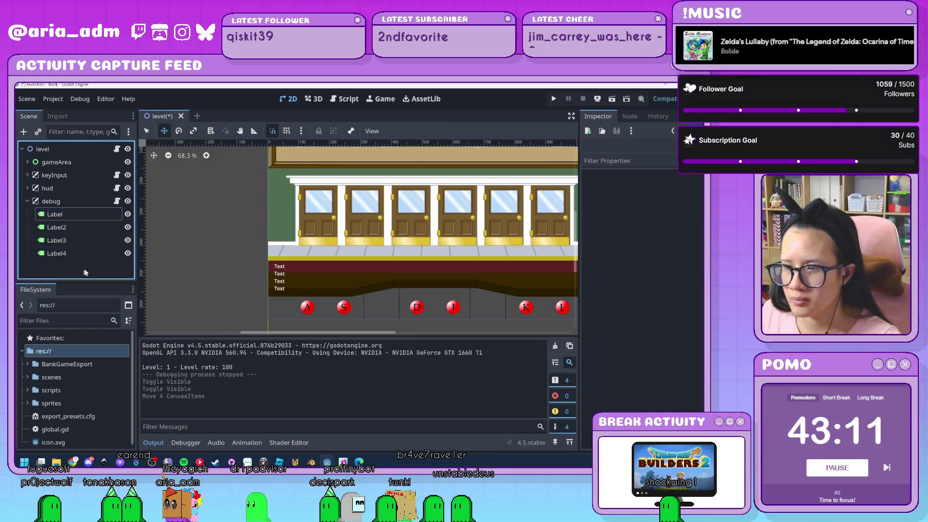
# Step: Start a new scene with a 2D Scene (Node2D) root node
pyautogui.scroll(-2, 463, 311)
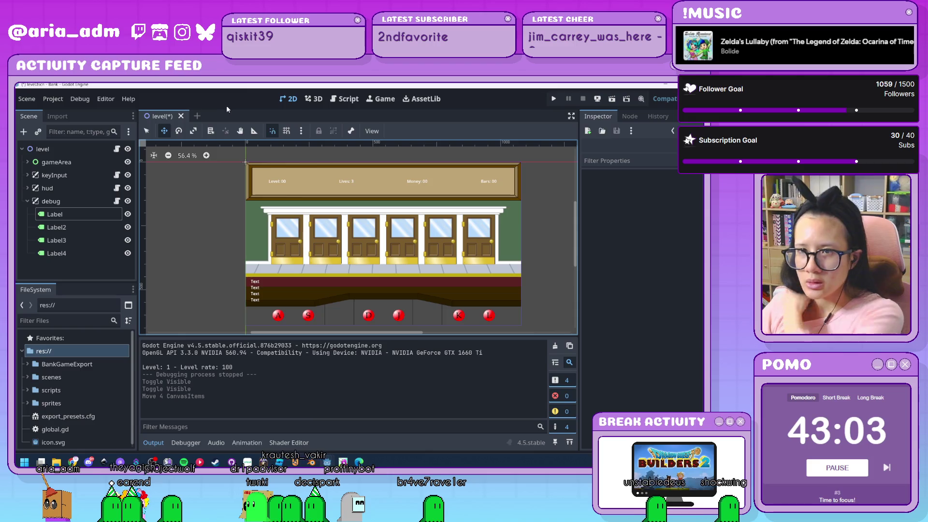
pyautogui.click(190, 116)
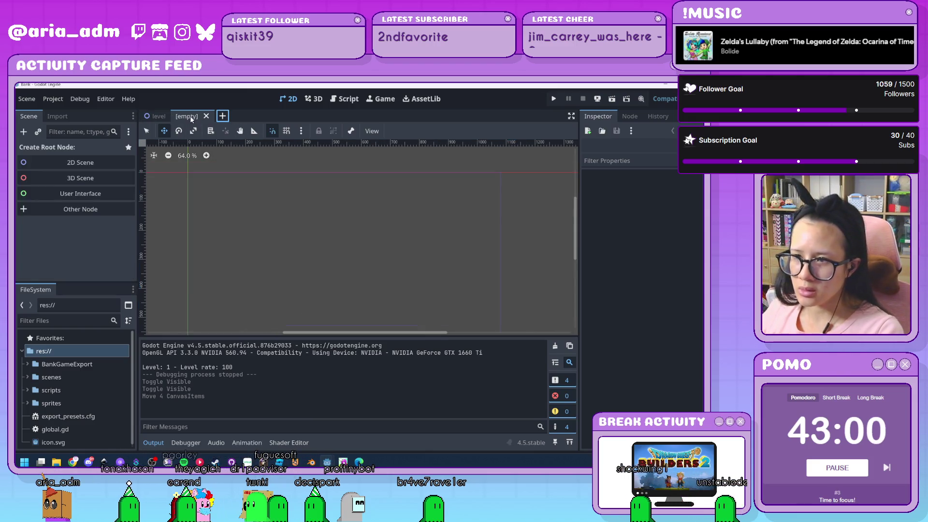
pyautogui.click(88, 166)
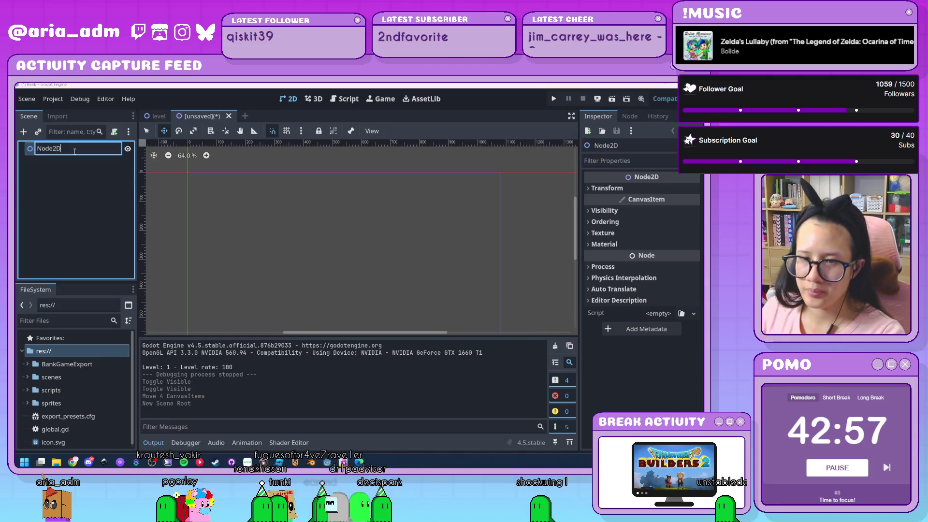
# Step: Rename the Node2D root to gameOver
pyautogui.doubleClick(74, 149)
pyautogui.write('gameOver')
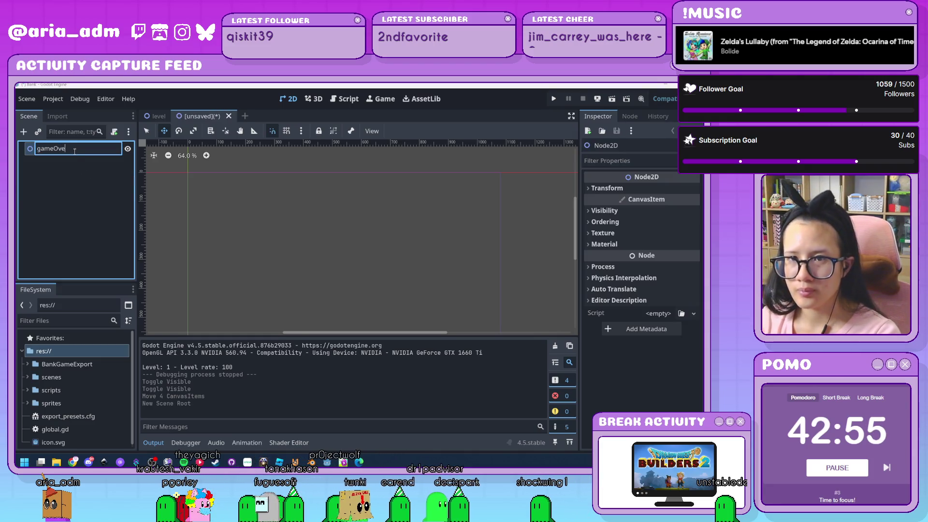
pyautogui.press('Return')
# Step: Save the new scene as game_over.tscn
pyautogui.hotkey('ctrl', 's')
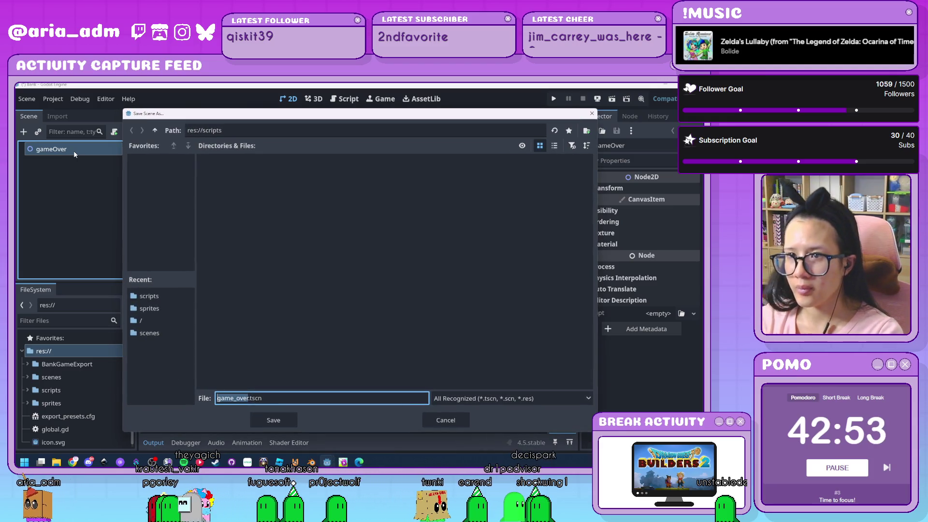
pyautogui.click(154, 130)
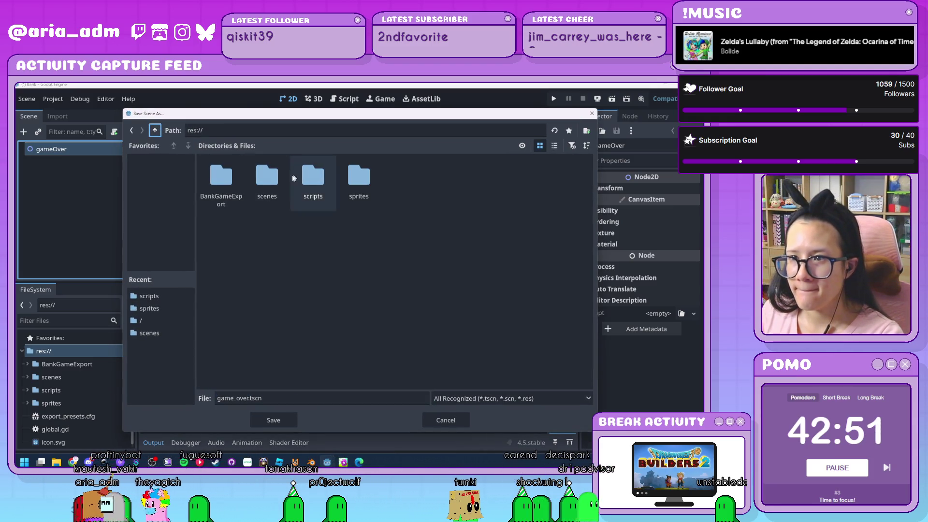
pyautogui.doubleClick(267, 178)
pyautogui.click(274, 421)
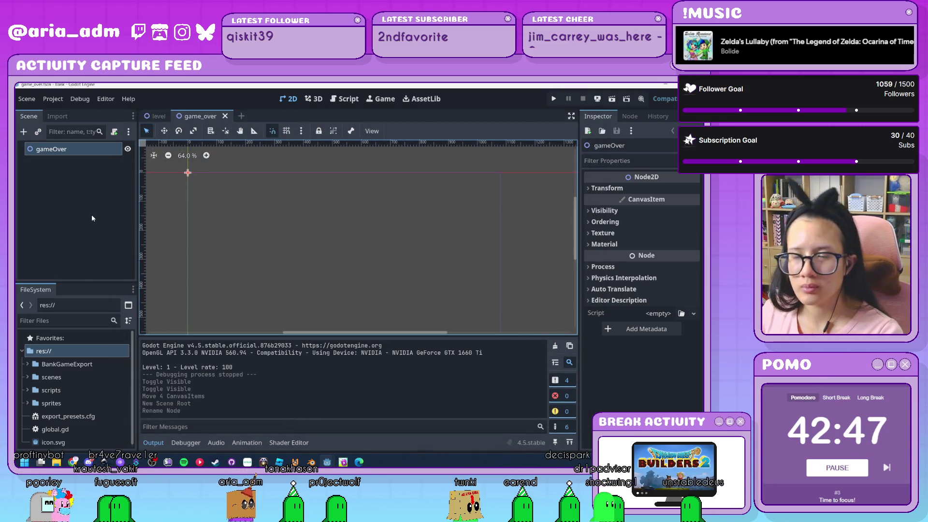
# Step: Add a Label under gameOver with the text GAME OVER
pyautogui.hotkey('ctrl', 'a')
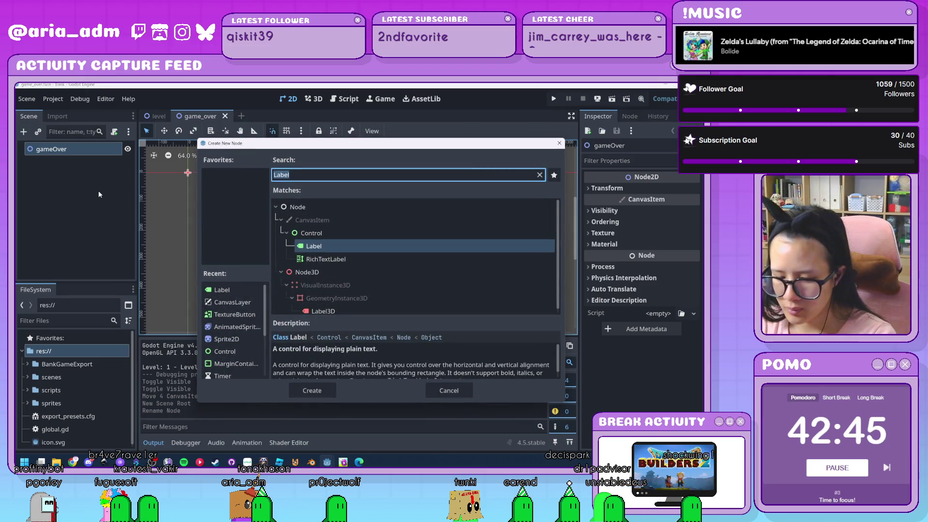
pyautogui.press('Return')
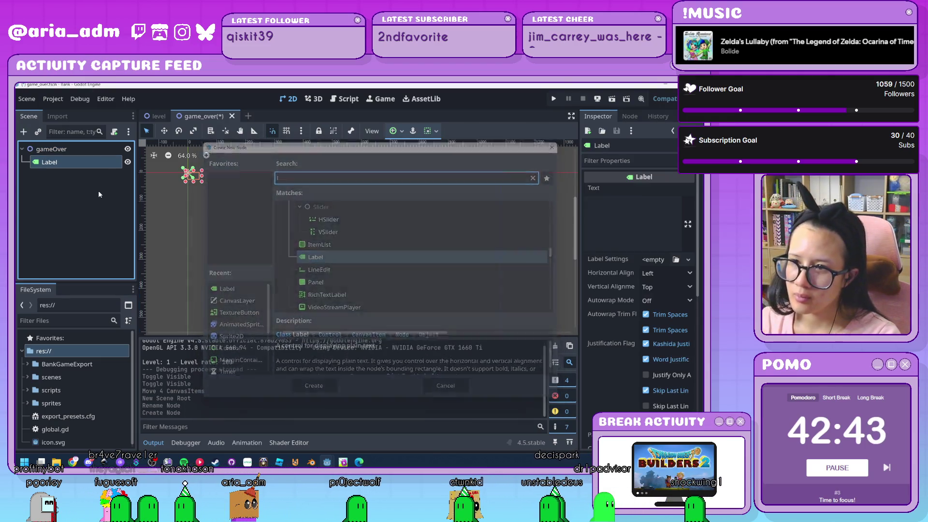
pyautogui.click(639, 234)
pyautogui.write('GAME OVER')
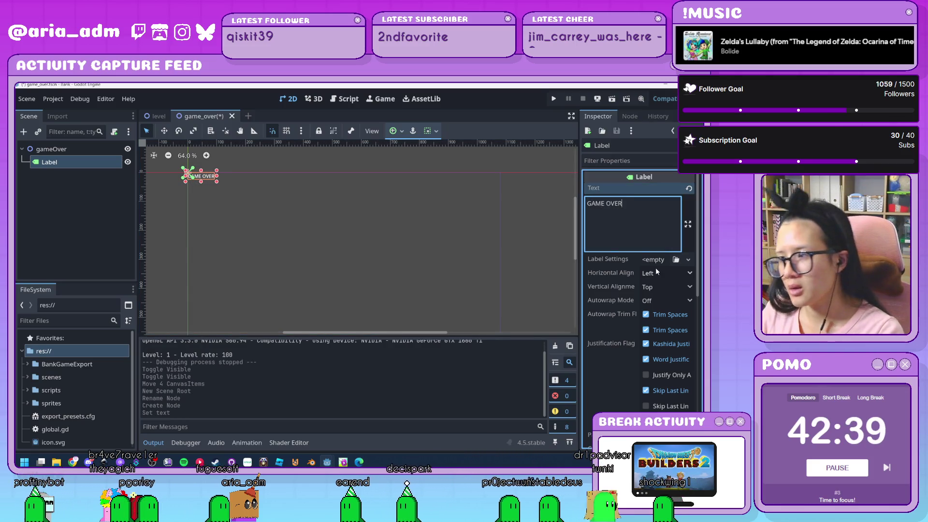
# Step: Override the label's font size to 100 px under Theme Overrides > Font Sizes
pyautogui.scroll(-5, 605, 290)
pyautogui.scroll(-3, 605, 291)
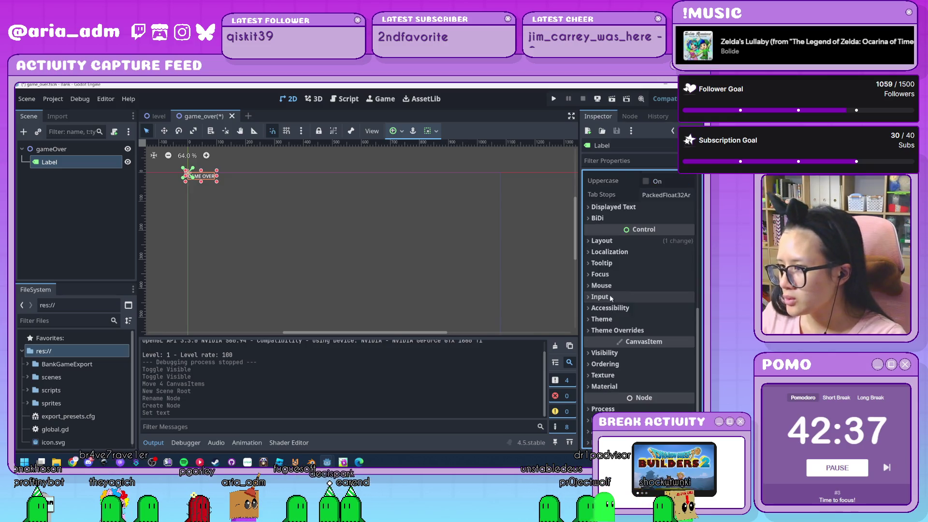
pyautogui.click(612, 296)
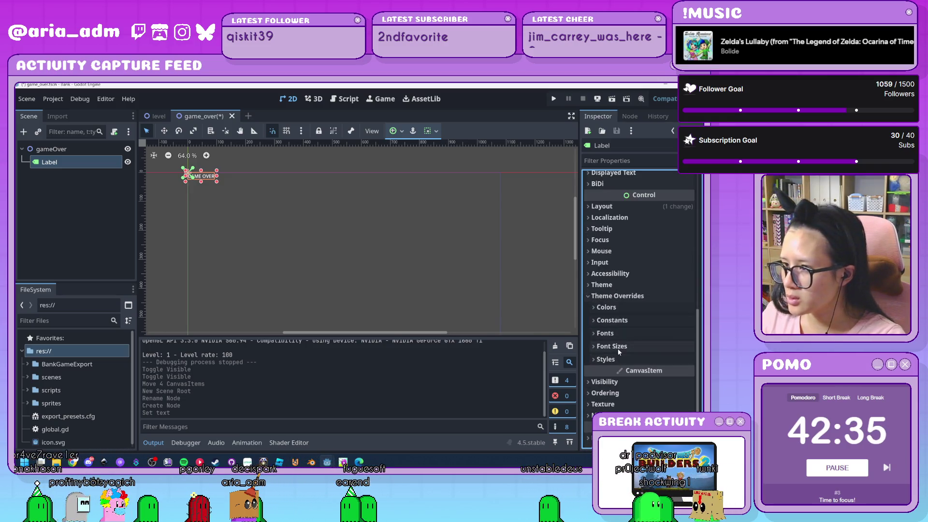
pyautogui.click(612, 346)
pyautogui.click(603, 358)
pyautogui.moveTo(662, 358)
pyautogui.mouseDown()
pyautogui.moveTo(734, 359)
pyautogui.moveTo(706, 359)
pyautogui.mouseUp()
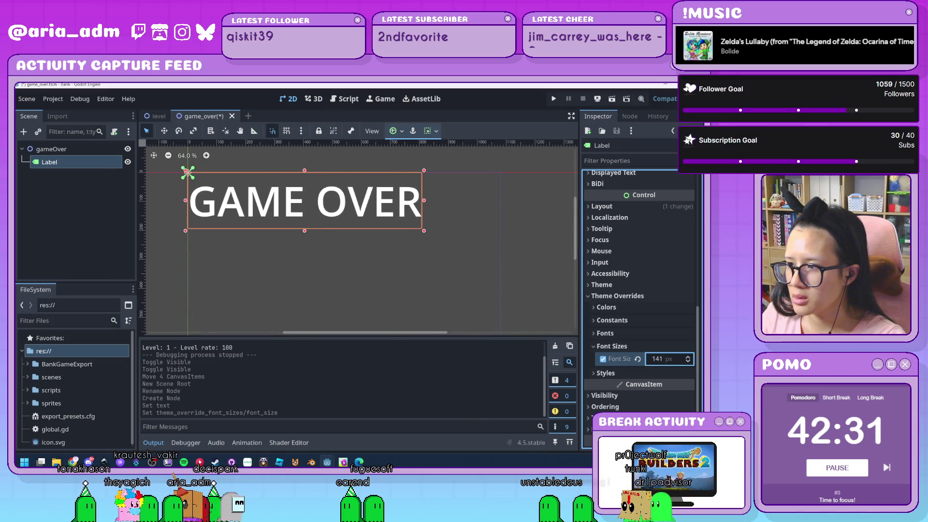
pyautogui.click(660, 359)
pyautogui.write('10')
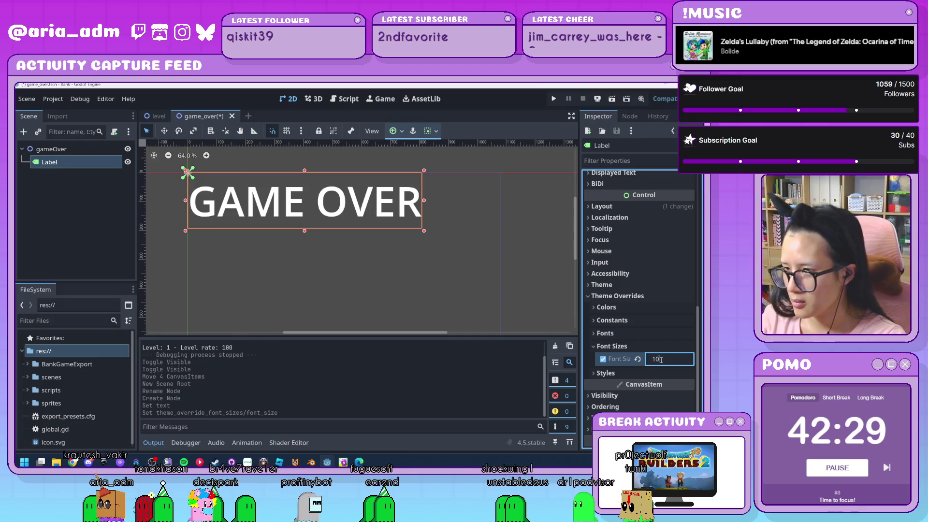
pyautogui.write('0')
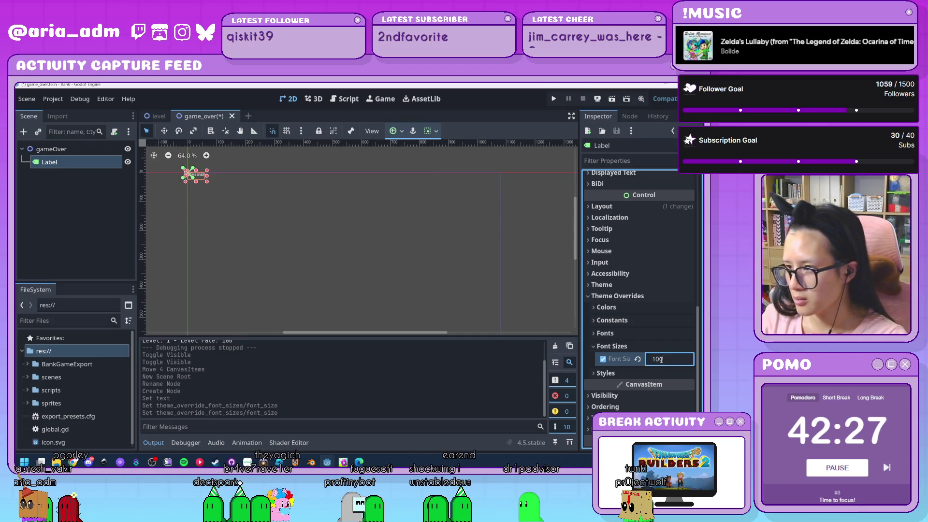
pyautogui.press('Return')
# Step: Drag the GAME OVER label toward the canvas centre, undo the move, and reselect gameOver
pyautogui.moveTo(315, 194)
pyautogui.mouseDown()
pyautogui.moveTo(327, 220)
pyautogui.moveTo(387, 244)
pyautogui.mouseUp()
pyautogui.scroll(-3, 386, 249)
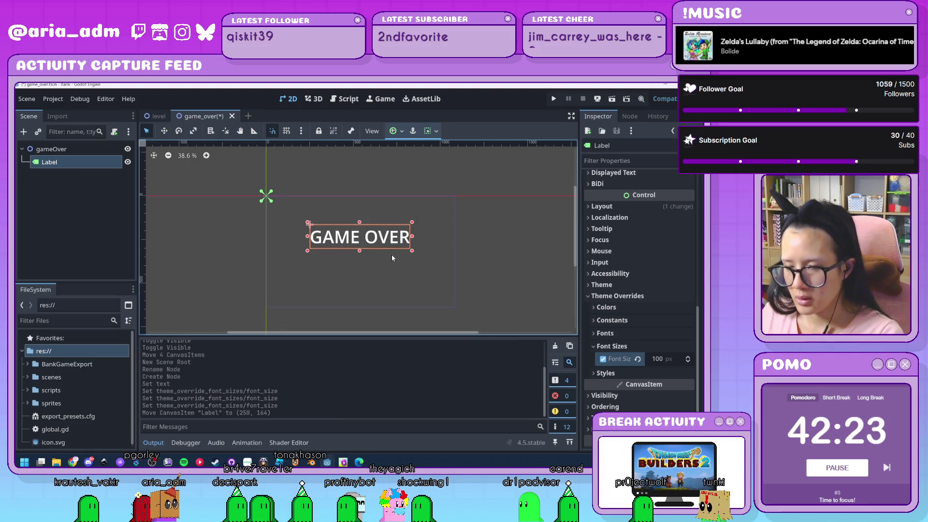
pyautogui.hotkey('ctrl', 'z')
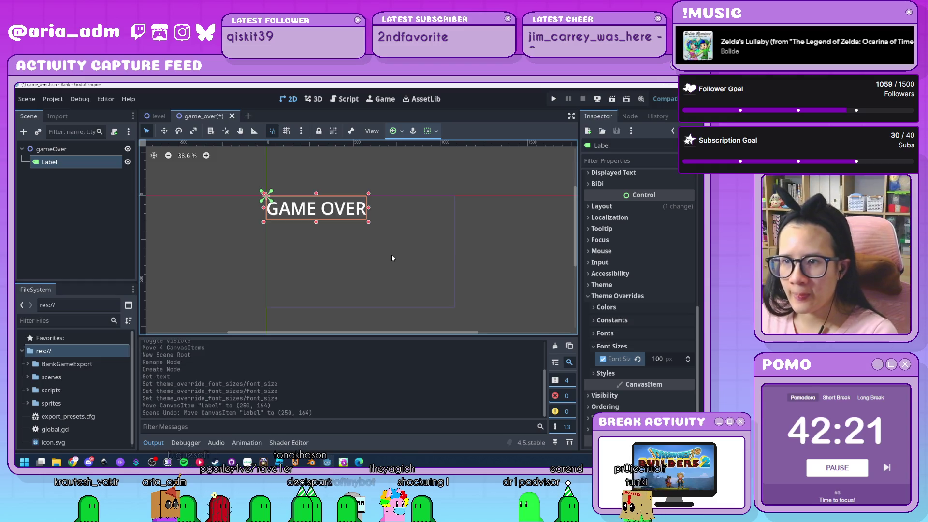
pyautogui.click(67, 152)
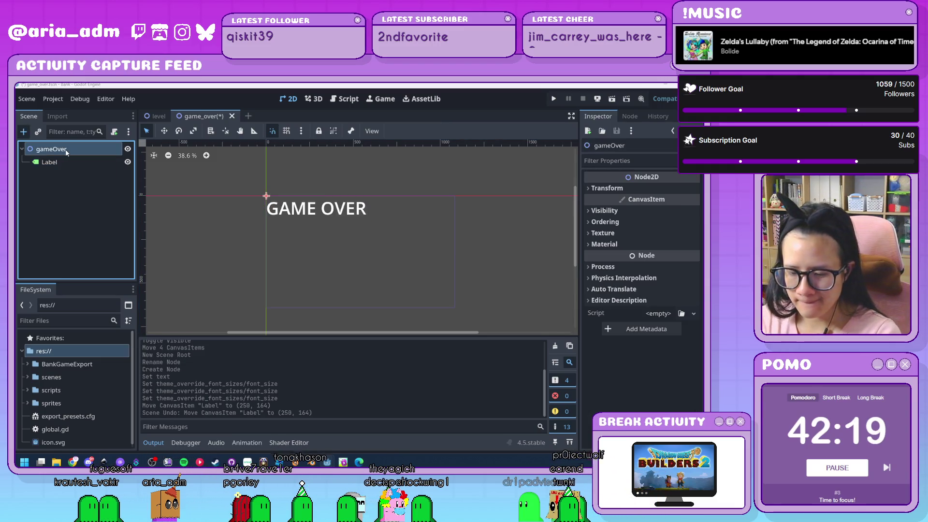
# Step: Add a Container under gameOver and a VBoxContainer inside it
pyautogui.hotkey('ctrl', 'a')
pyautogui.write('co')
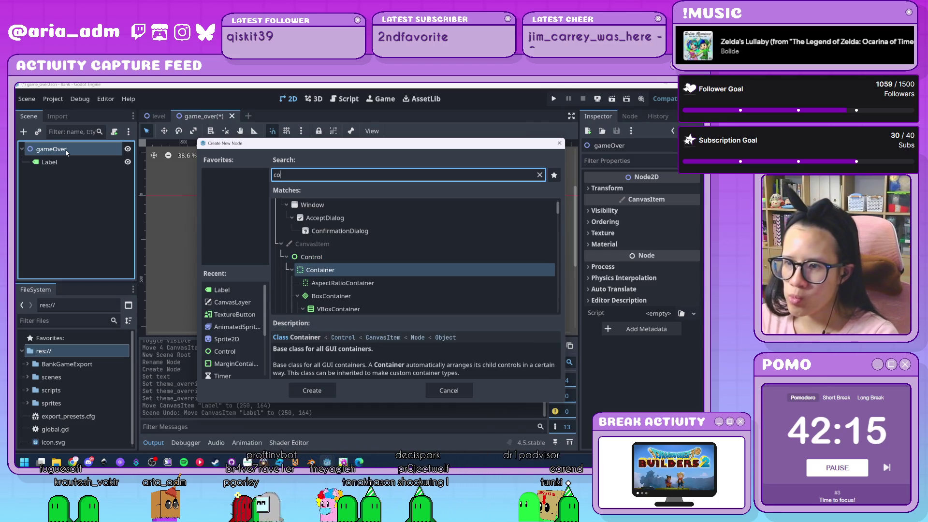
pyautogui.press('Down')
pyautogui.press('Return')
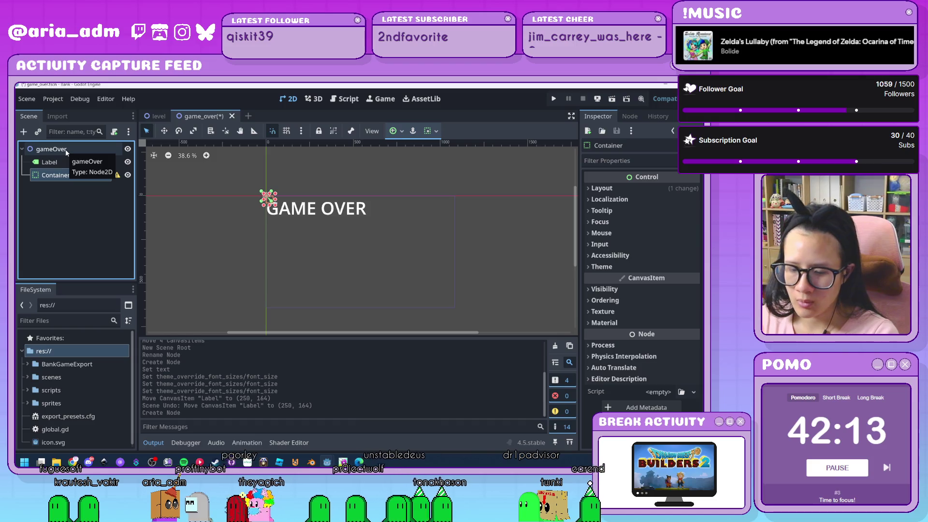
pyautogui.hotkey('ctrl', 'a')
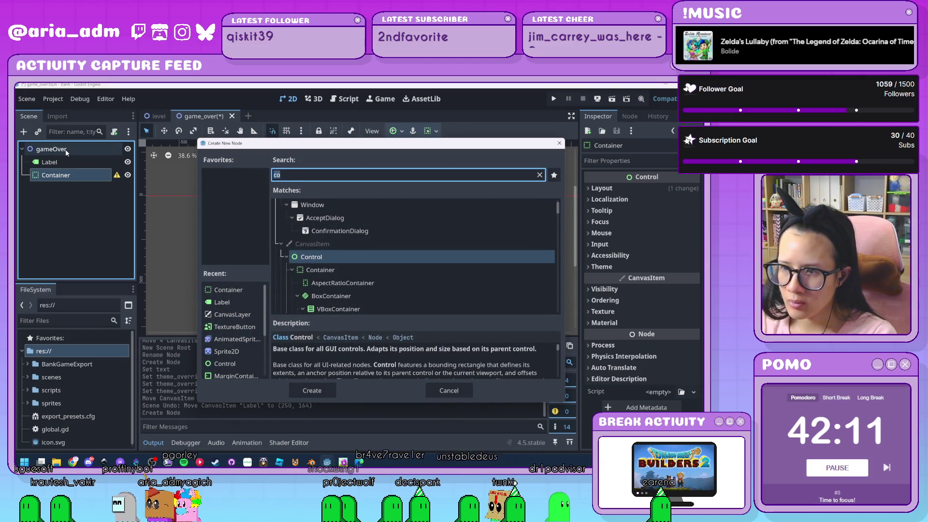
pyautogui.write('vb')
pyautogui.press('Return')
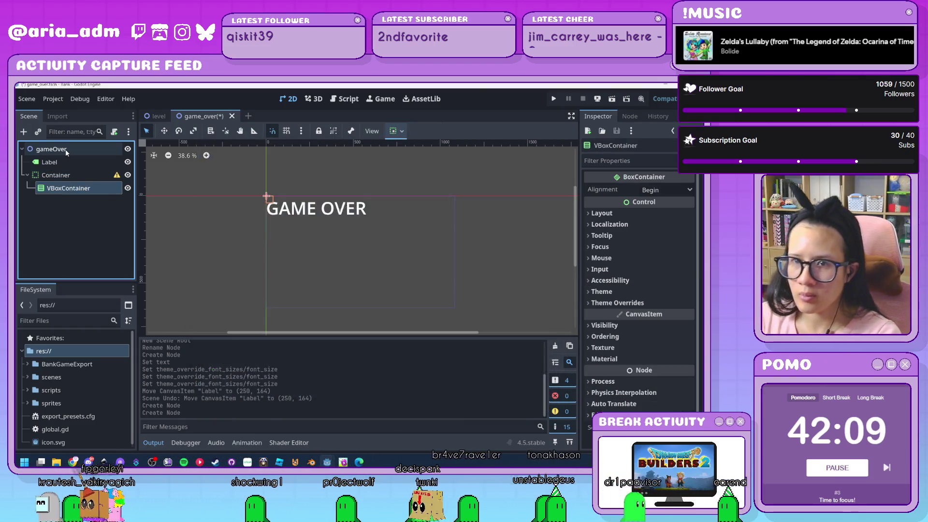
# Step: Move the GAME OVER Label into the VBoxContainer
pyautogui.moveTo(117, 177)
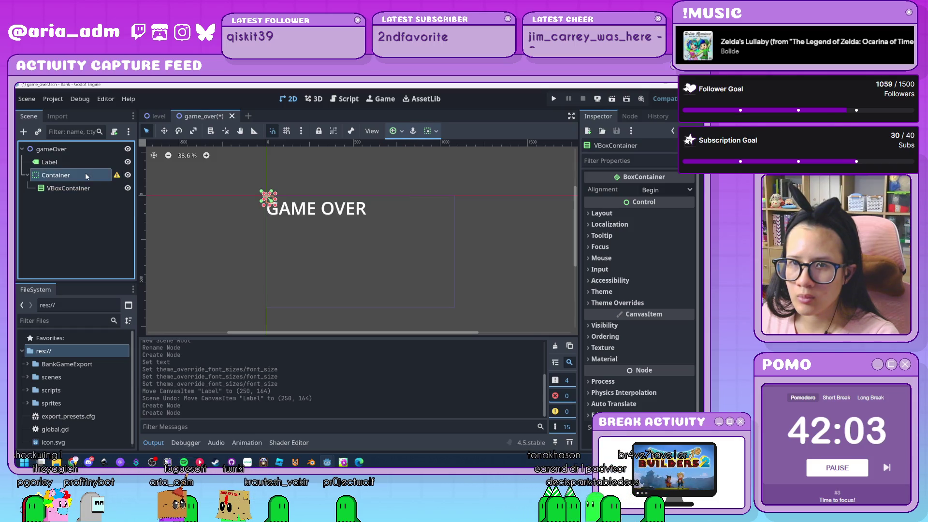
pyautogui.click(51, 163)
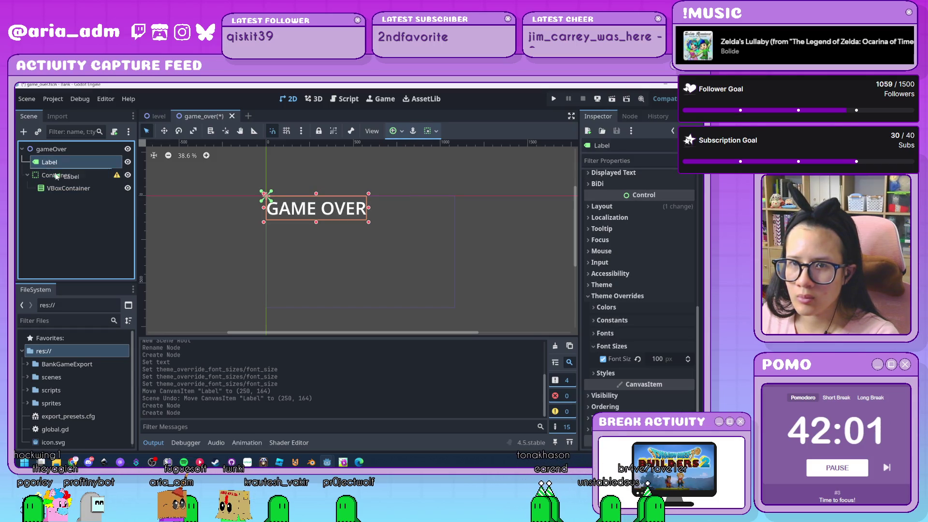
pyautogui.moveTo(61, 190); pyautogui.dragTo(61, 189)
# Step: Apply the Full Rect anchor preset with keep ratio to the Container, then undo it
pyautogui.click(55, 162)
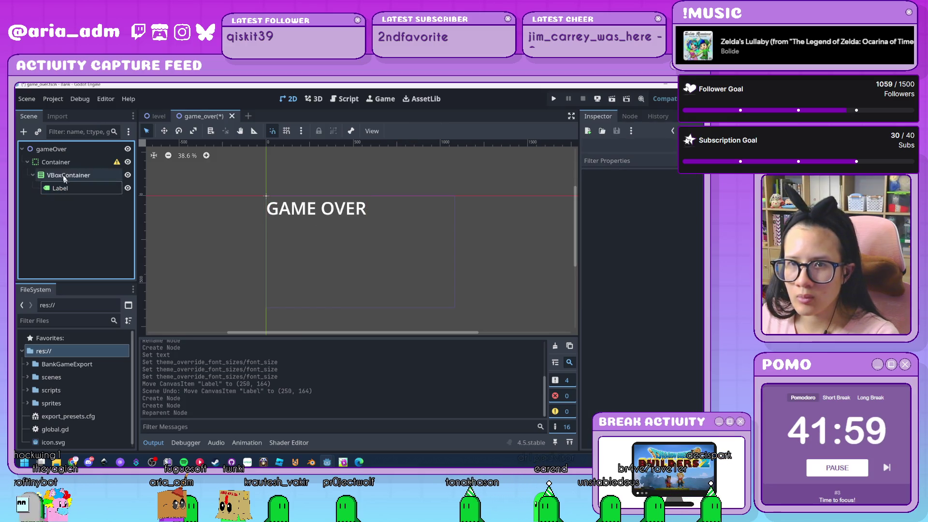
pyautogui.click(428, 131)
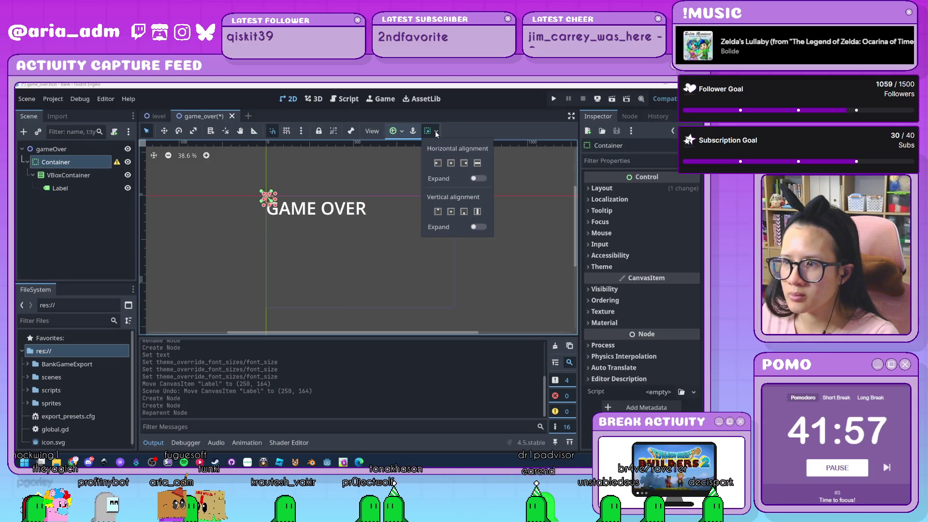
pyautogui.click(400, 132)
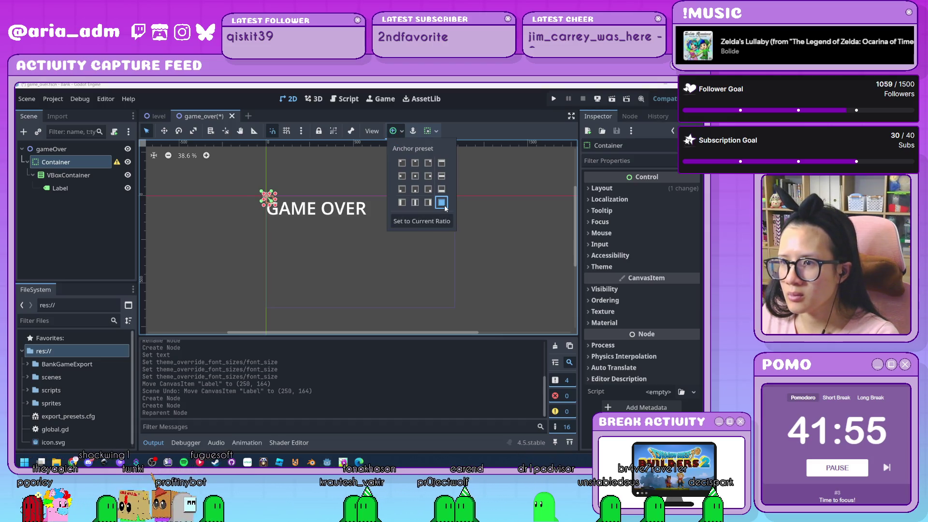
pyautogui.click(442, 202)
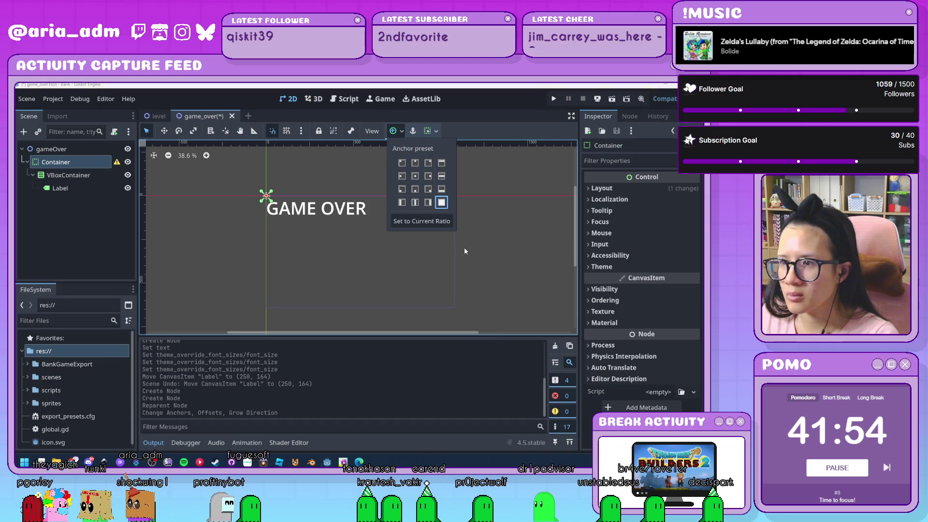
pyautogui.click(438, 222)
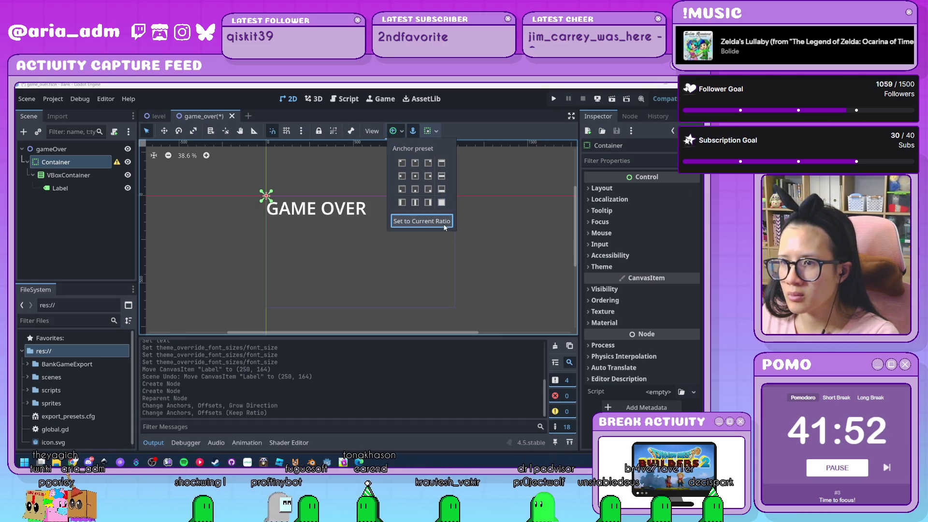
pyautogui.click(491, 240)
pyautogui.hotkey('ctrl', 'z')
pyautogui.hotkey('ctrl', 'z')
pyautogui.hotkey('ctrl', 'z')
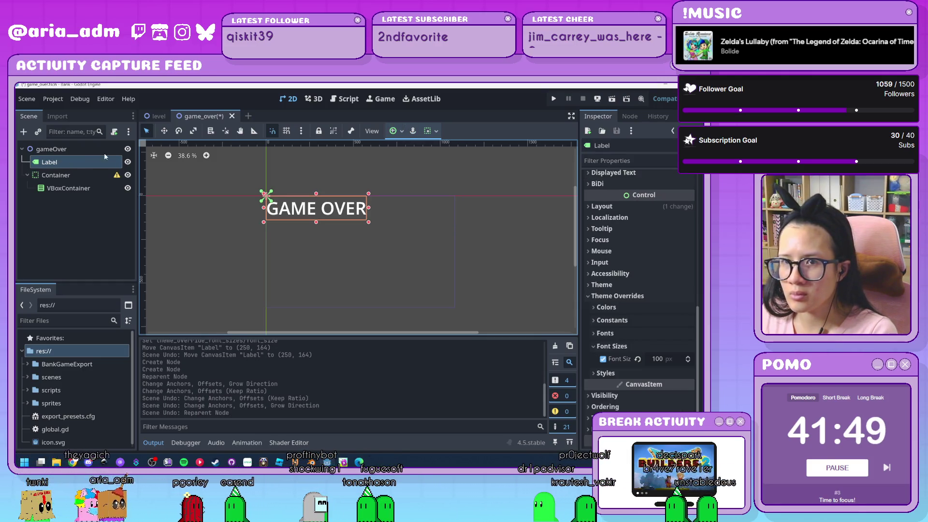
# Step: Retry the keep-ratio anchors on the Container, then undo them and the VBoxContainer
pyautogui.click(73, 176)
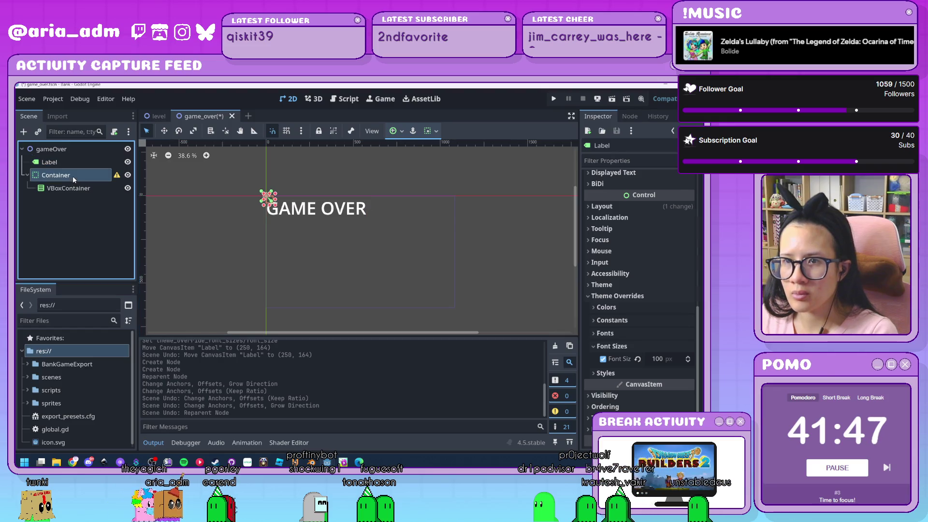
pyautogui.click(395, 131)
pyautogui.click(437, 221)
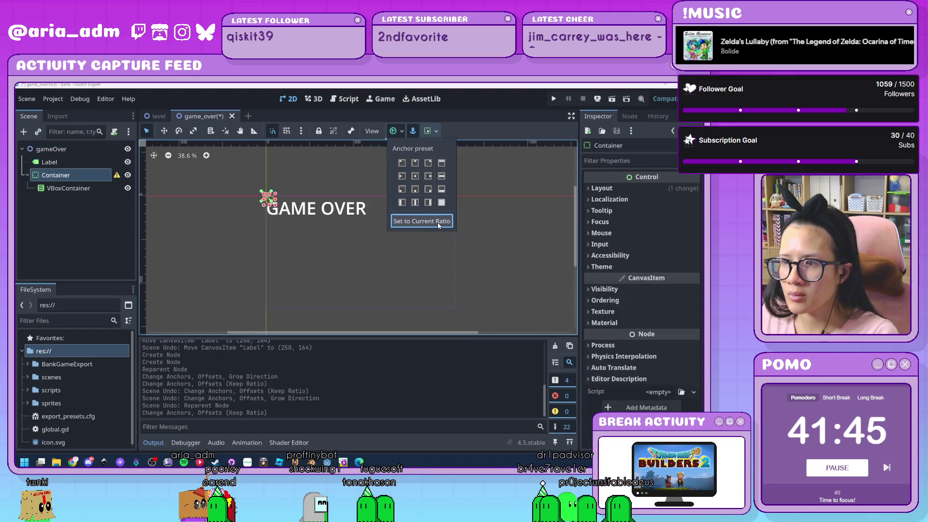
pyautogui.click(506, 244)
pyautogui.hotkey('ctrl', 'z')
pyautogui.hotkey('ctrl', 'z')
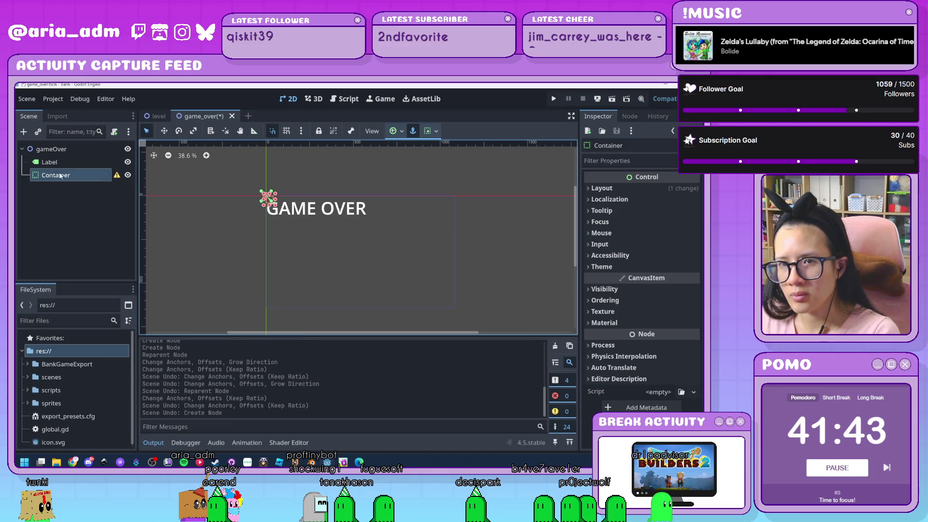
pyautogui.hotkey('ctrl', 'z')
pyautogui.click(61, 153)
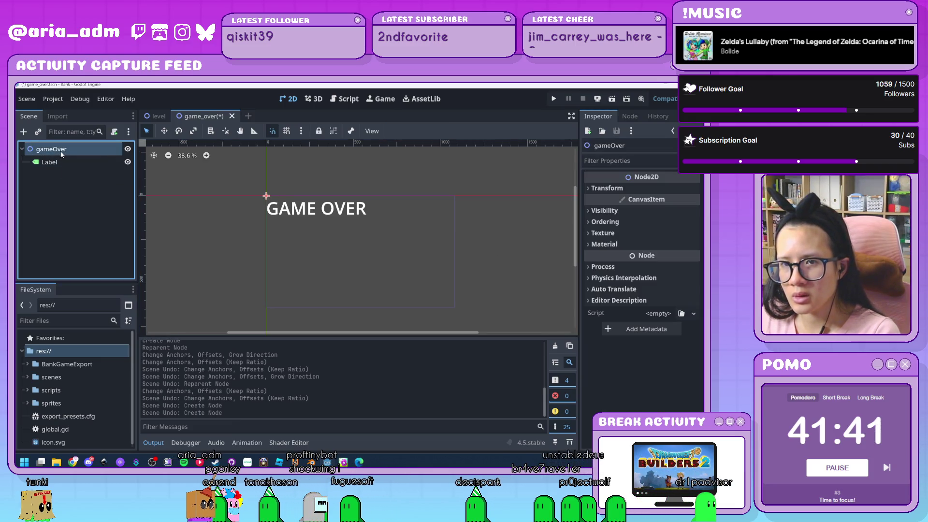
pyautogui.hotkey('ctrl', 'a')
# Step: Add a Control node, then a VBoxContainer under it
pyautogui.write('control')
pyautogui.press('Return')
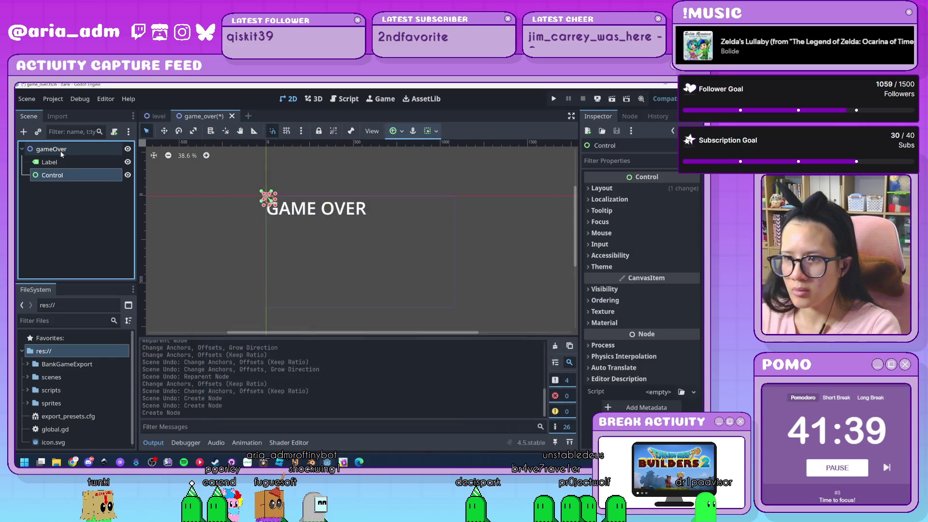
pyautogui.hotkey('ctrl', 'a')
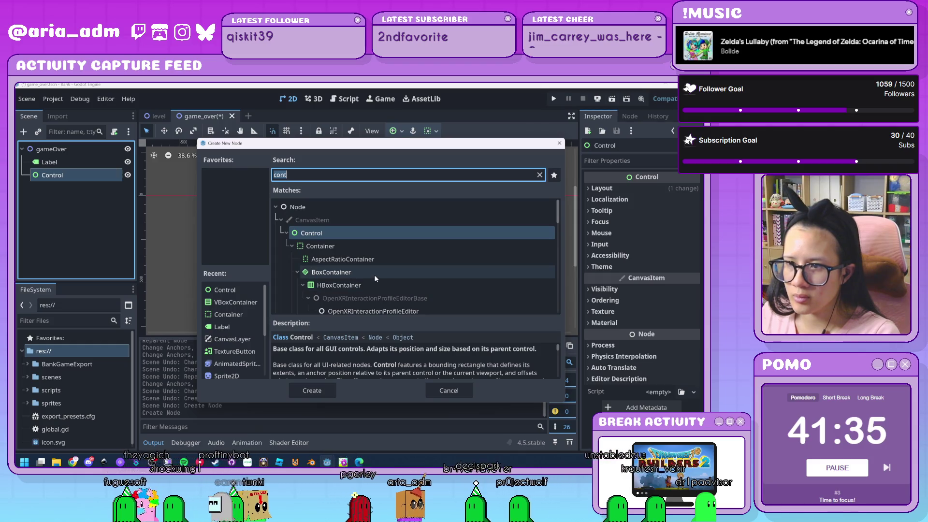
pyautogui.scroll(-1, 374, 277)
pyautogui.doubleClick(339, 297)
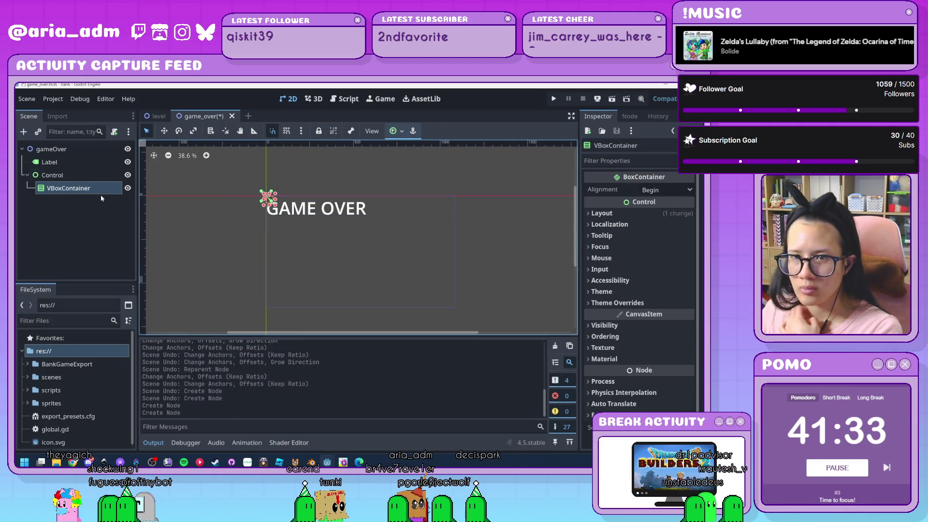
# Step: Try the Current Ratio anchor on the Control, then undo it and the VBoxContainer
pyautogui.click(52, 175)
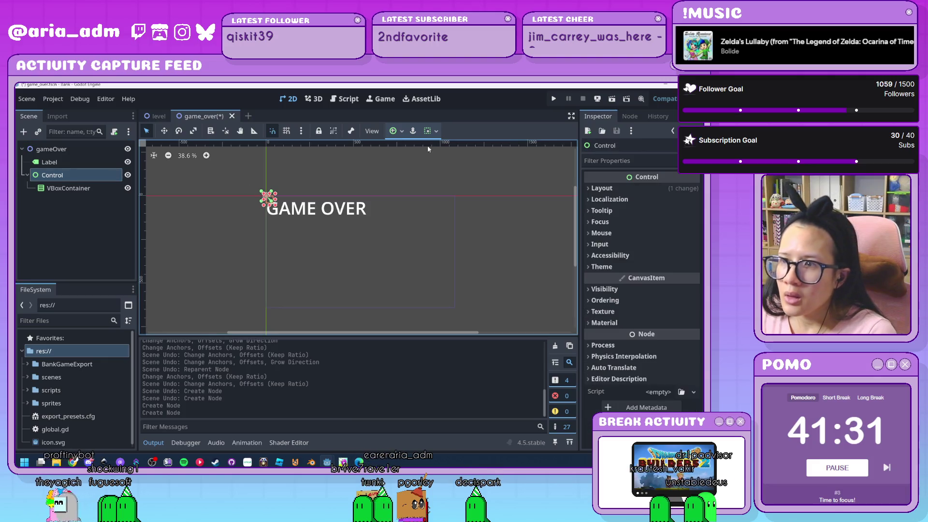
pyautogui.click(401, 131)
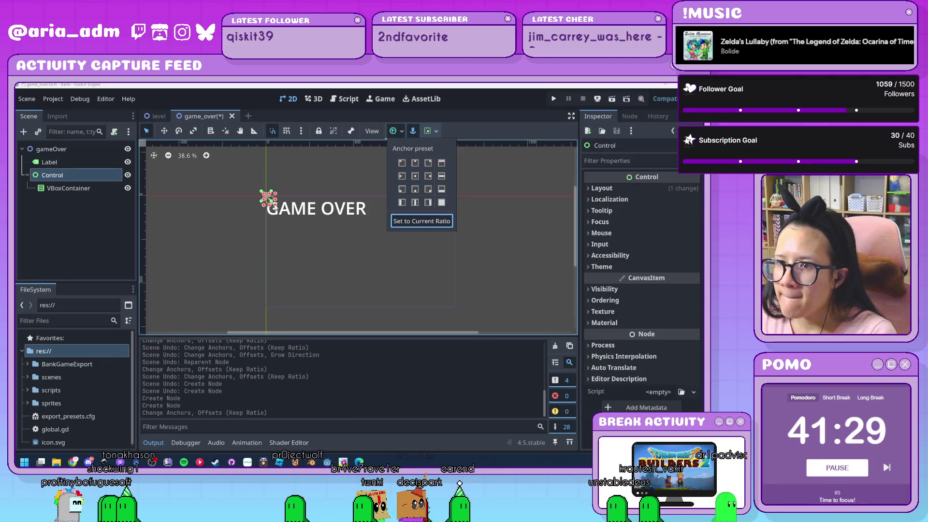
pyautogui.click(423, 221)
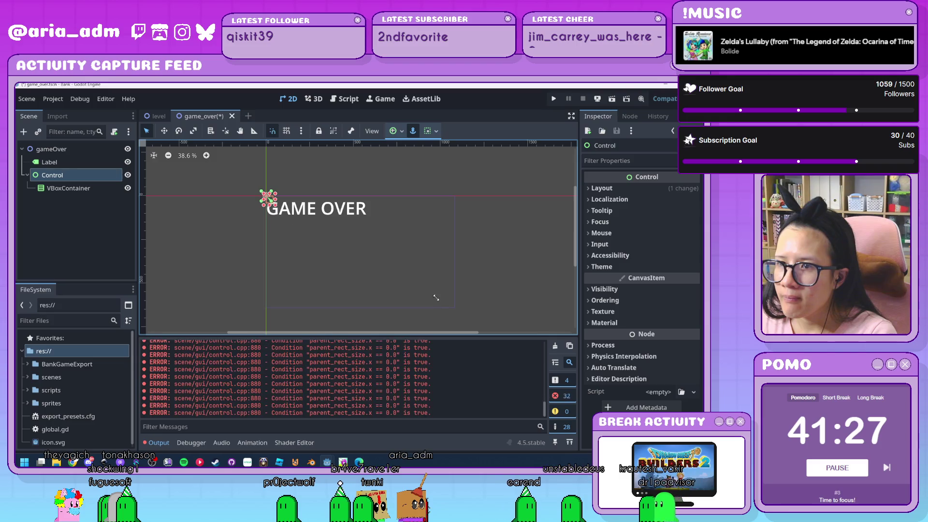
pyautogui.hotkey('ctrl', 'z')
pyautogui.hotkey('ctrl', 'z')
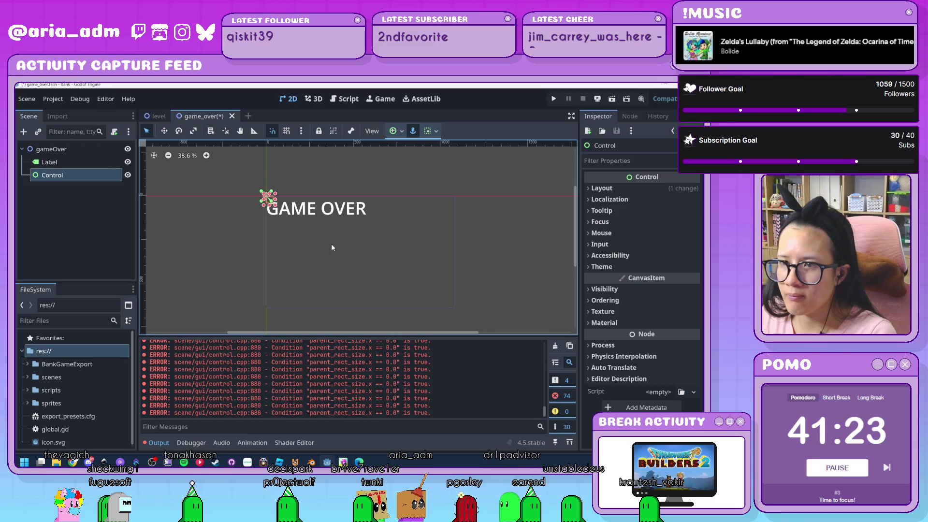
pyautogui.scroll(13, 266, 201)
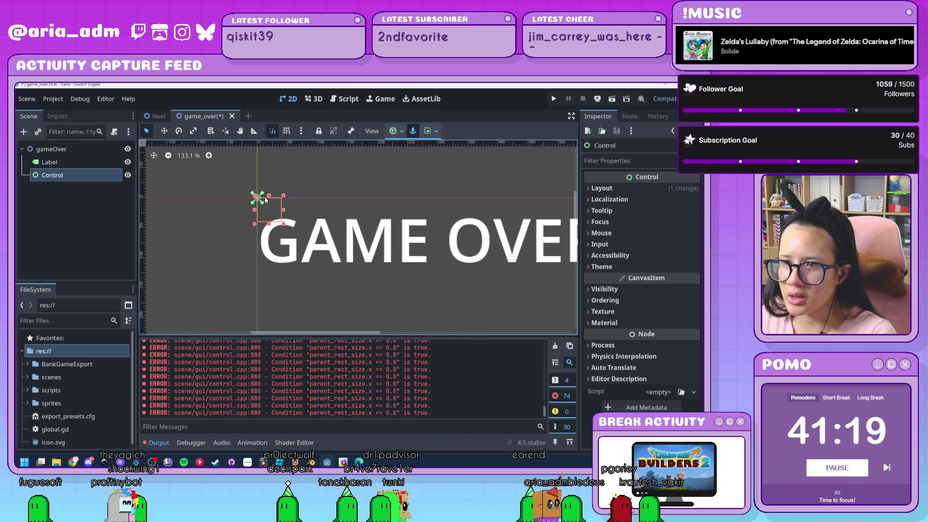
pyautogui.click(266, 190)
pyautogui.click(63, 174)
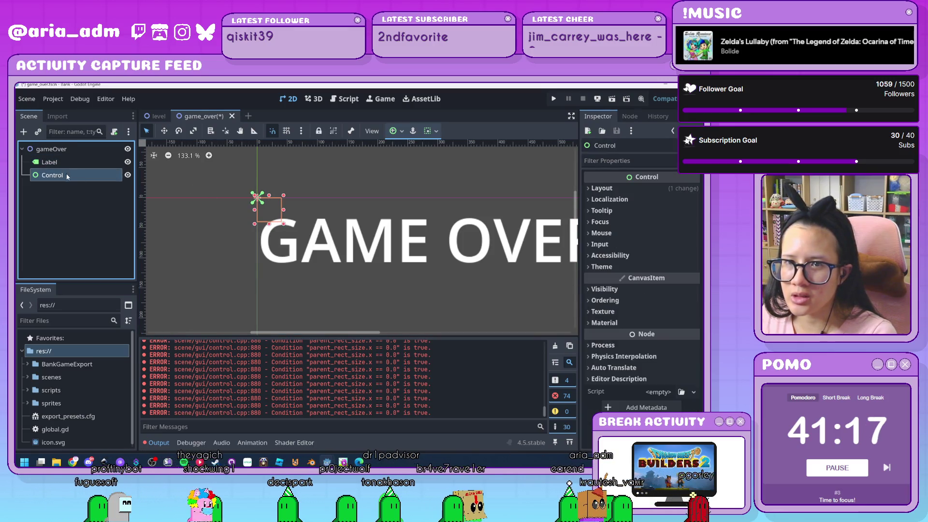
# Step: Enlarge the Control around GAME OVER and set its width to 1080
pyautogui.scroll(-15, 464, 270)
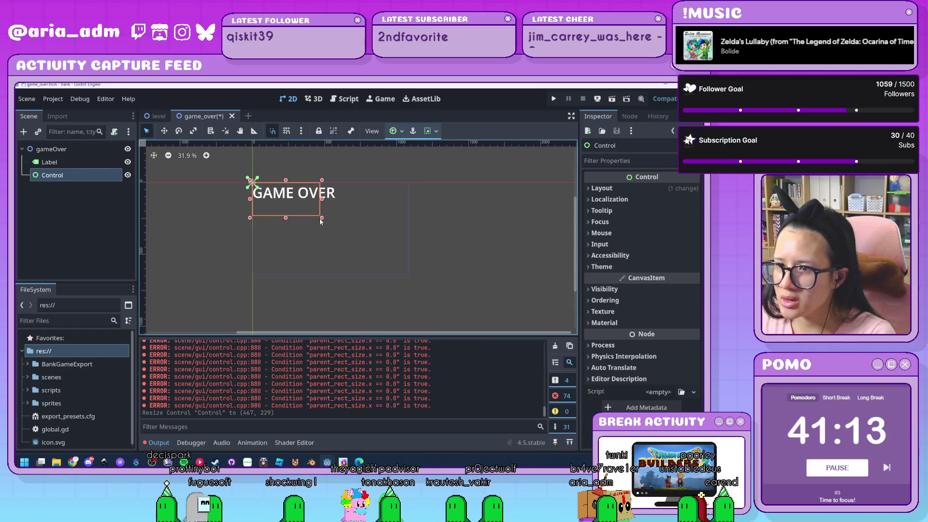
pyautogui.moveTo(321, 220); pyautogui.dragTo(366, 249)
pyautogui.moveTo(413, 276); pyautogui.dragTo(396, 272)
pyautogui.scroll(13, 411, 277)
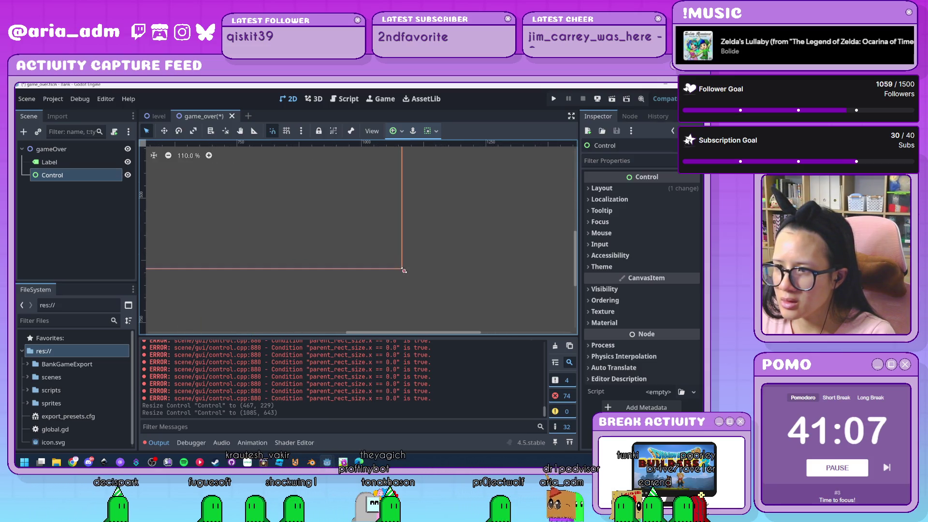
pyautogui.click(634, 189)
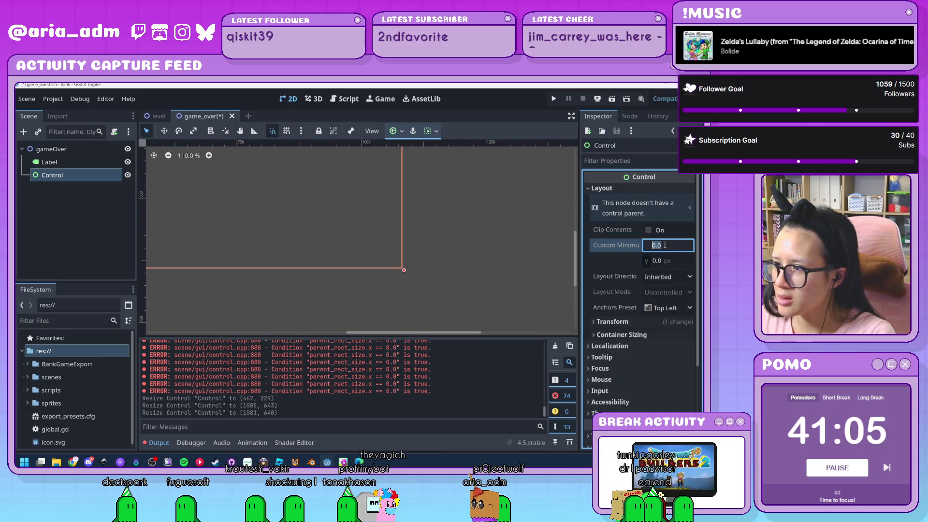
pyautogui.click(650, 322)
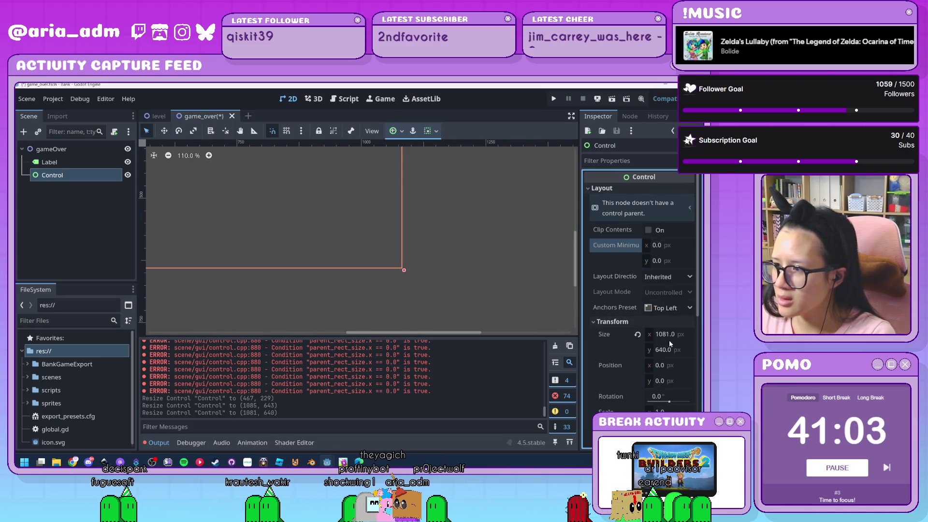
pyautogui.write('1080')
pyautogui.press('Tab')
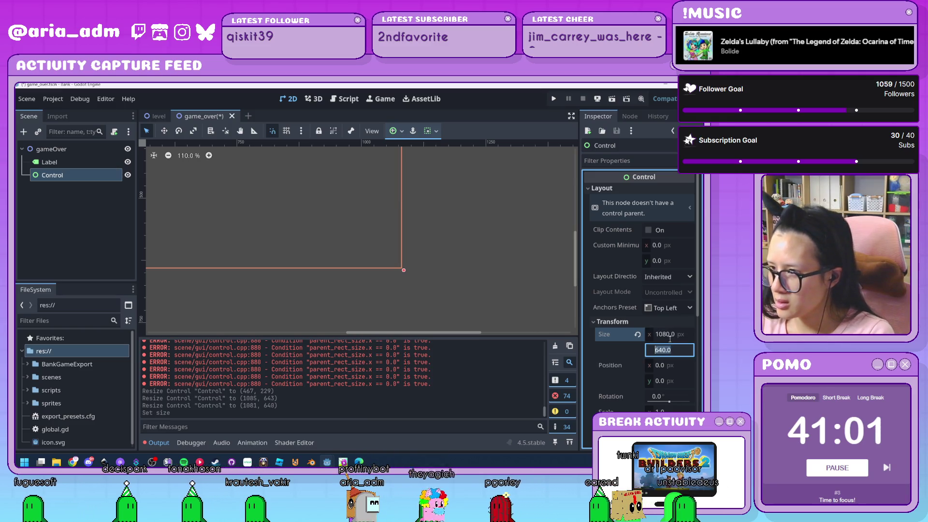
pyautogui.scroll(-6, 439, 210)
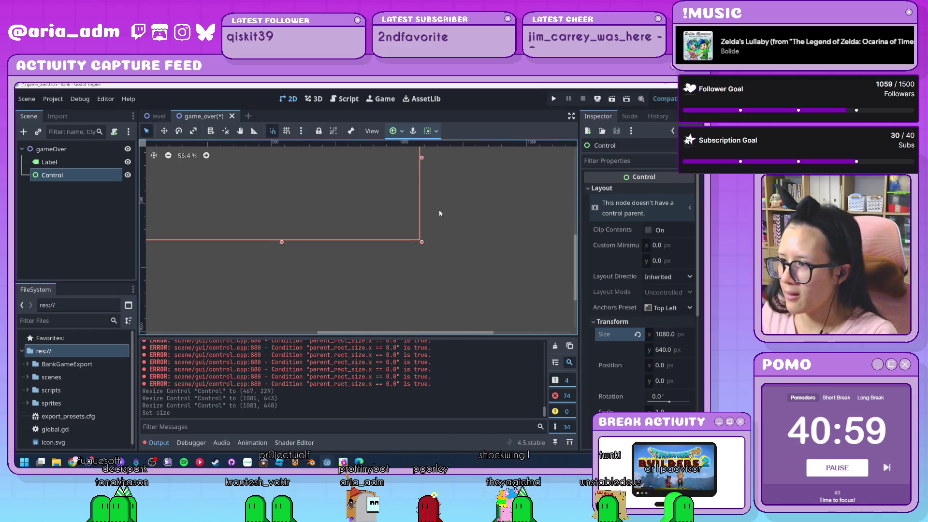
pyautogui.scroll(3, 435, 227)
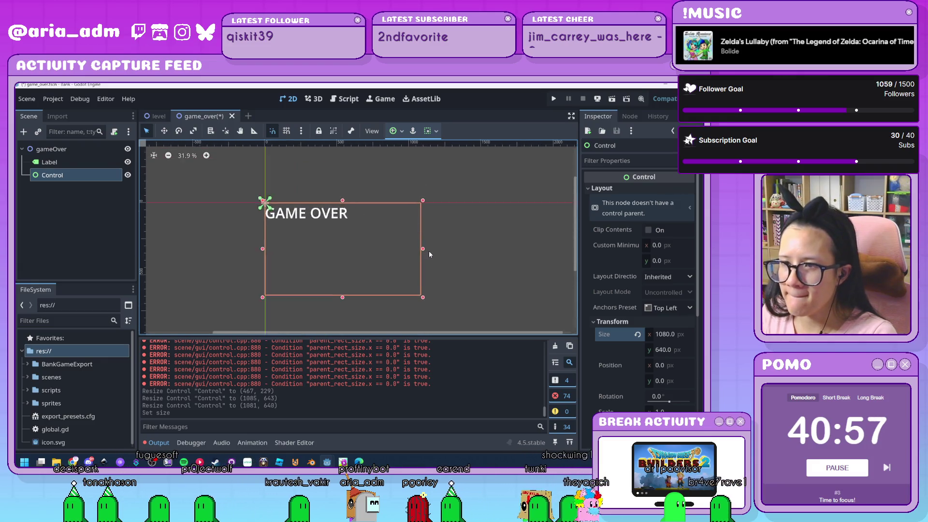
# Step: Try Current Ratio and Center anchor presets on the Control, undoing the centre anchoring
pyautogui.click(396, 130)
pyautogui.click(431, 222)
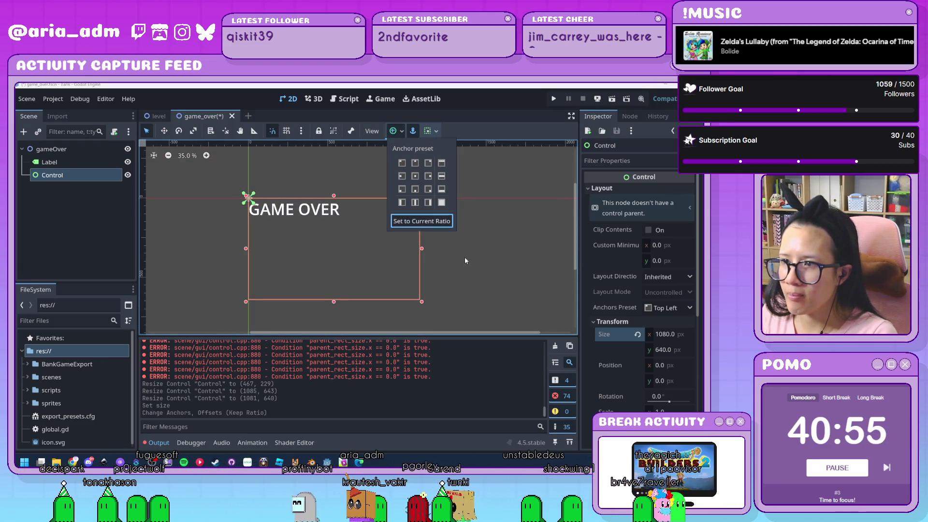
pyautogui.click(658, 312)
pyautogui.click(659, 310)
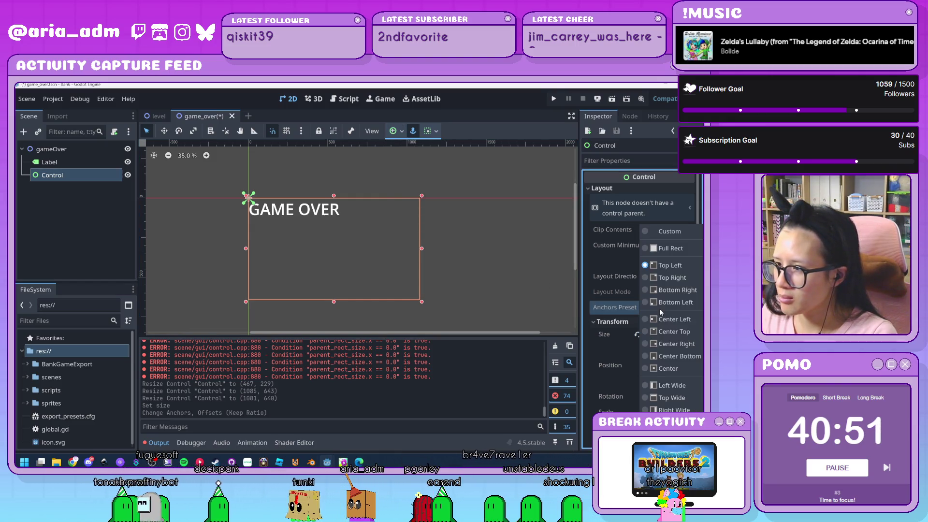
pyautogui.click(680, 368)
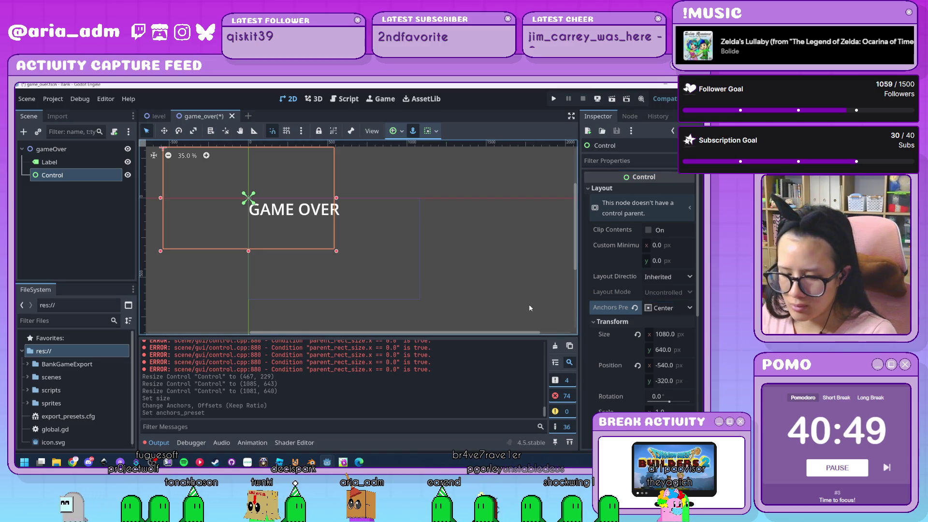
pyautogui.hotkey('ctrl', 'z')
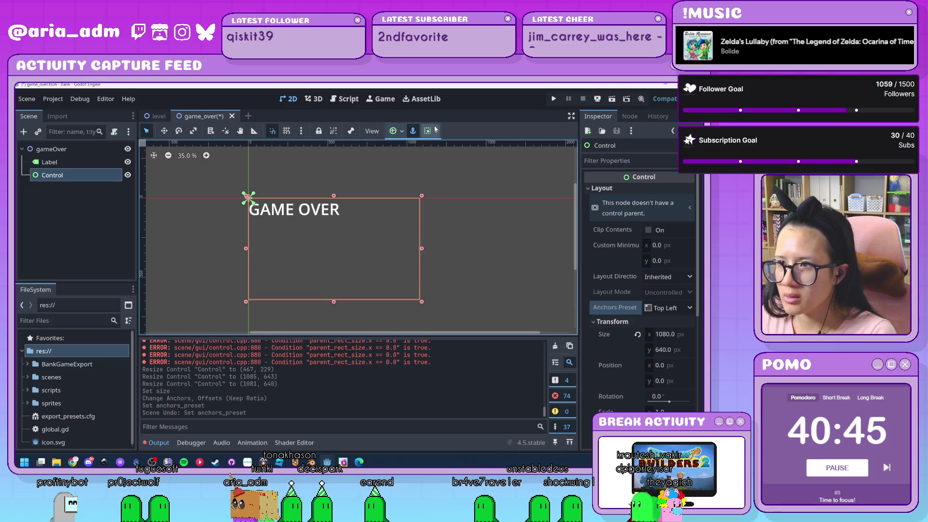
# Step: Try Full Rect, then settle on the Top Left anchor preset for the Control
pyautogui.click(400, 134)
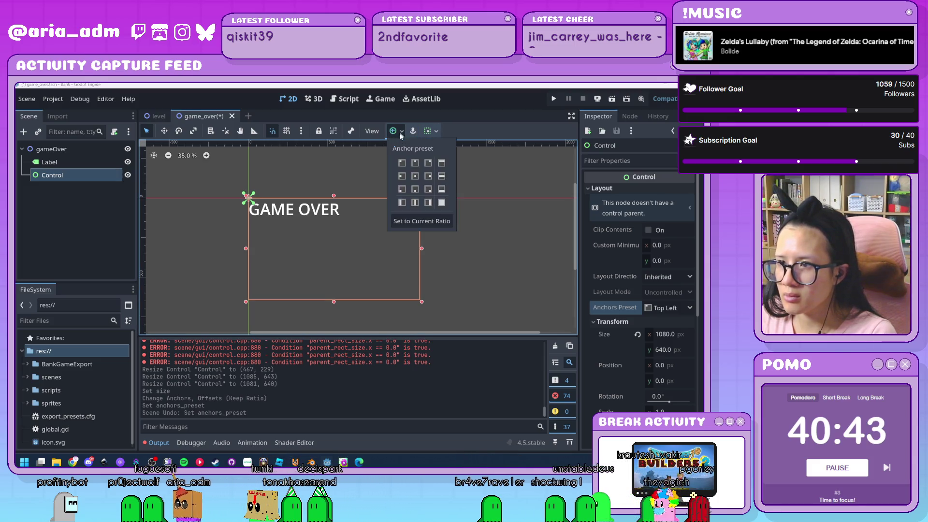
pyautogui.click(444, 222)
pyautogui.click(441, 203)
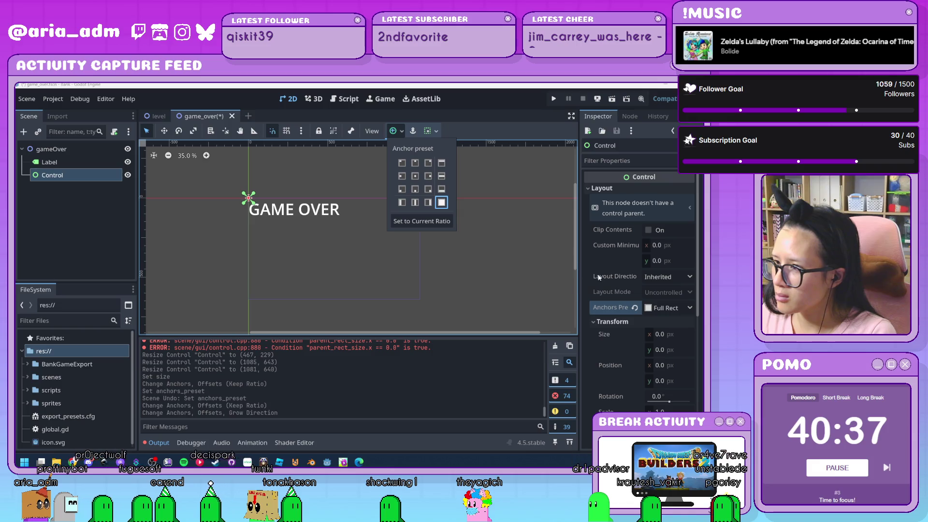
pyautogui.click(635, 308)
pyautogui.hotkey('ctrl', 'z')
pyautogui.hotkey('ctrl', 'z')
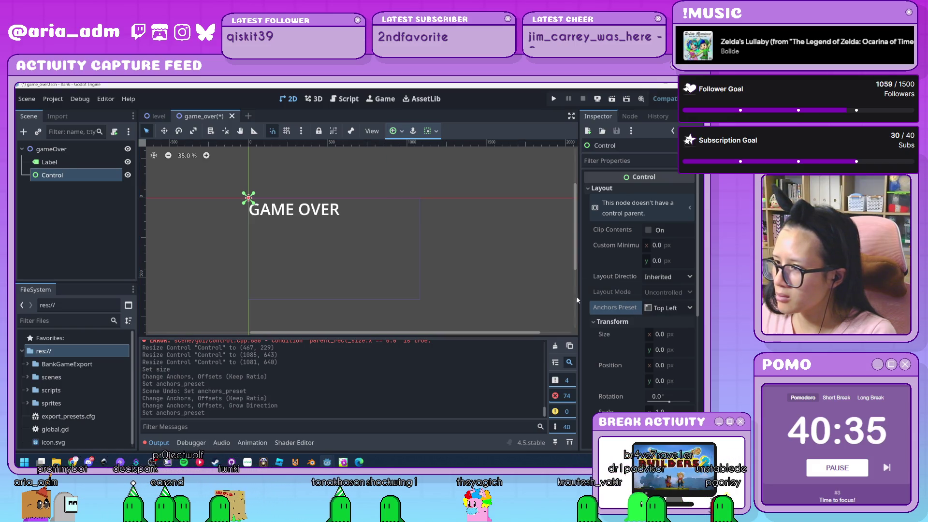
pyautogui.click(393, 249)
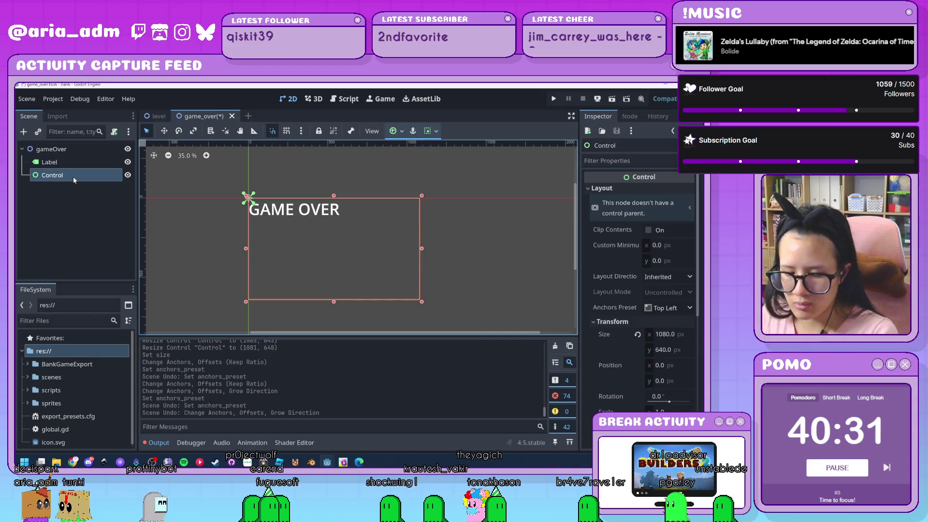
pyautogui.hotkey('ctrl', 'a')
# Step: Add a VBoxContainer, anchor it at current ratio and stretch it to 1080 × 640
pyautogui.write('vb')
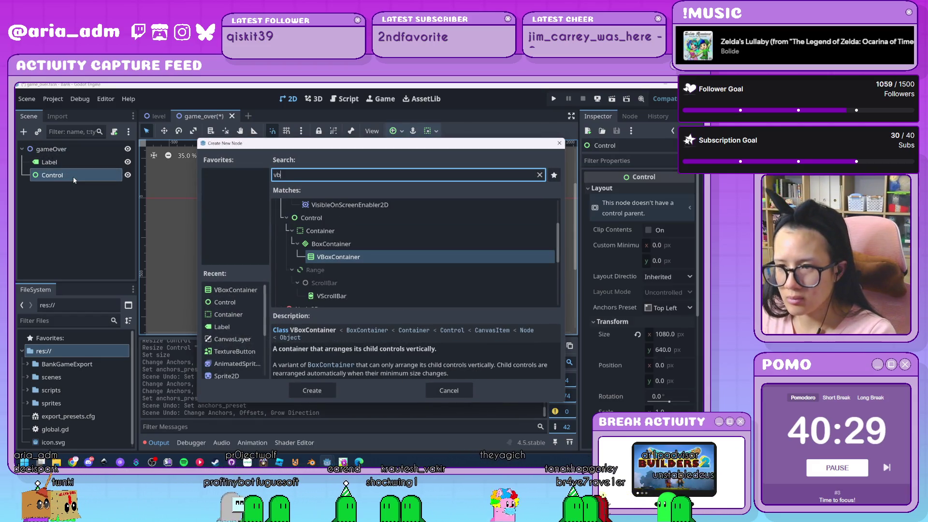
pyautogui.press('Return')
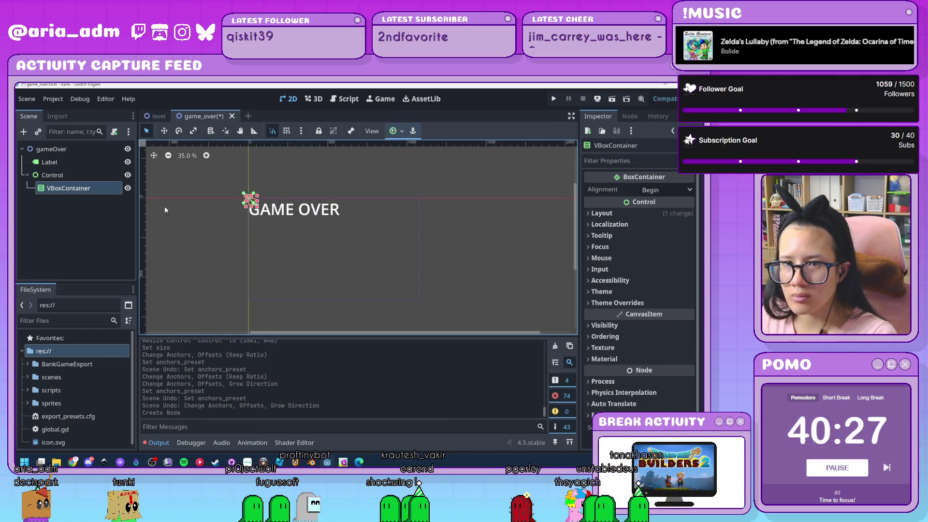
pyautogui.click(397, 131)
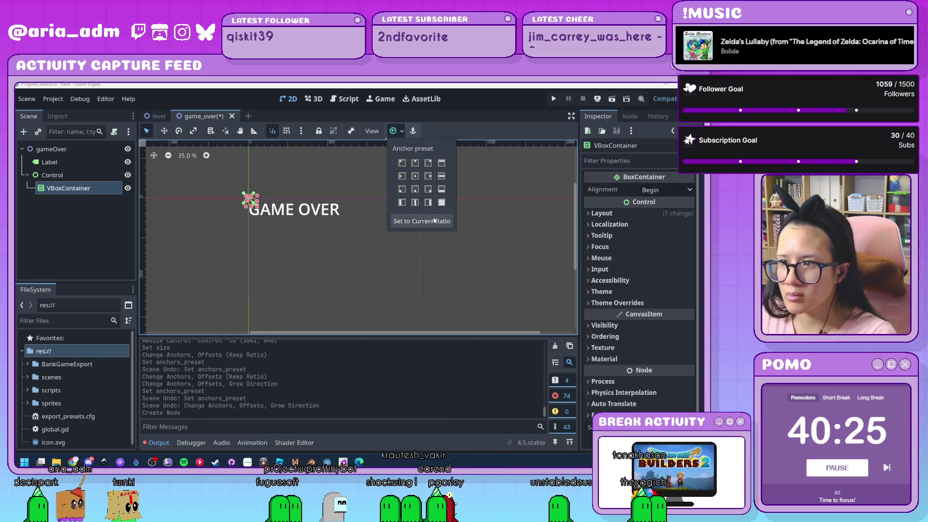
pyautogui.click(438, 222)
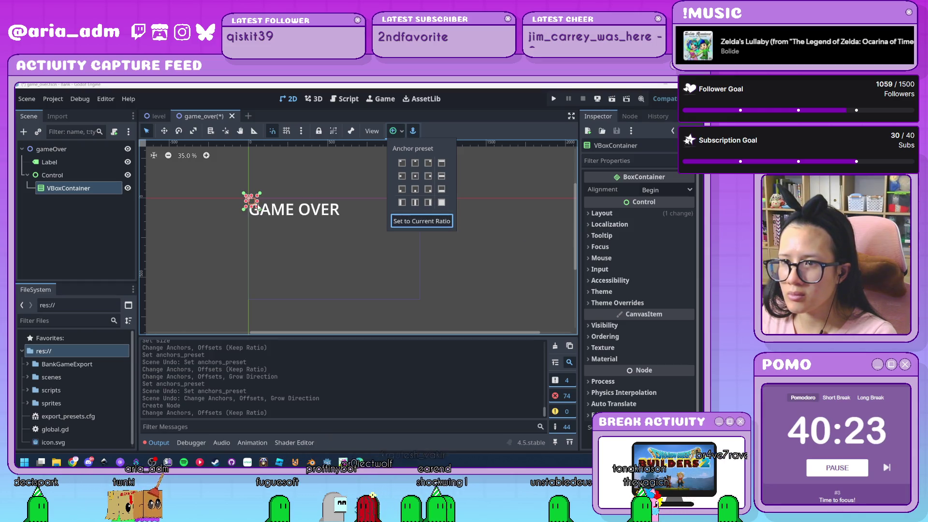
pyautogui.click(285, 224)
pyautogui.moveTo(258, 208)
pyautogui.mouseDown()
pyautogui.moveTo(327, 259)
pyautogui.moveTo(422, 301)
pyautogui.mouseUp()
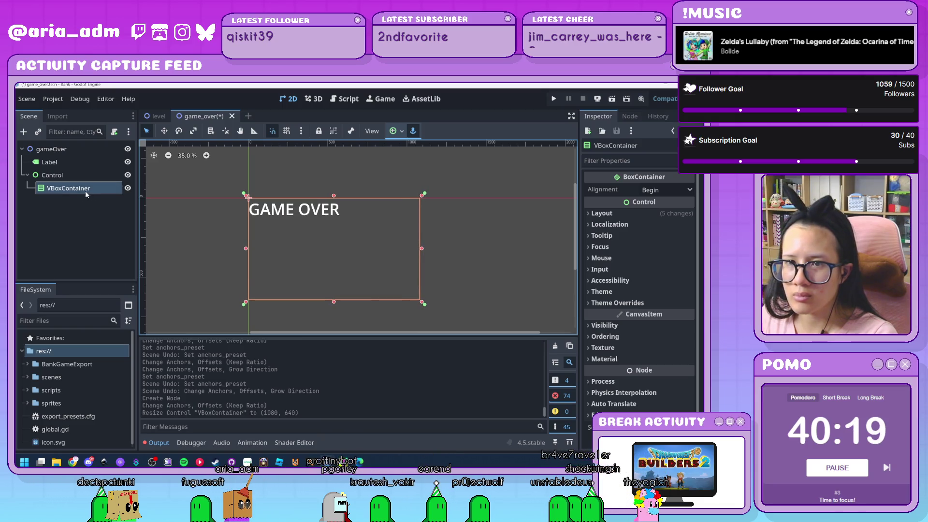
# Step: Toggle the Control's horizontal and vertical Expand flags on, then back off
pyautogui.click(67, 177)
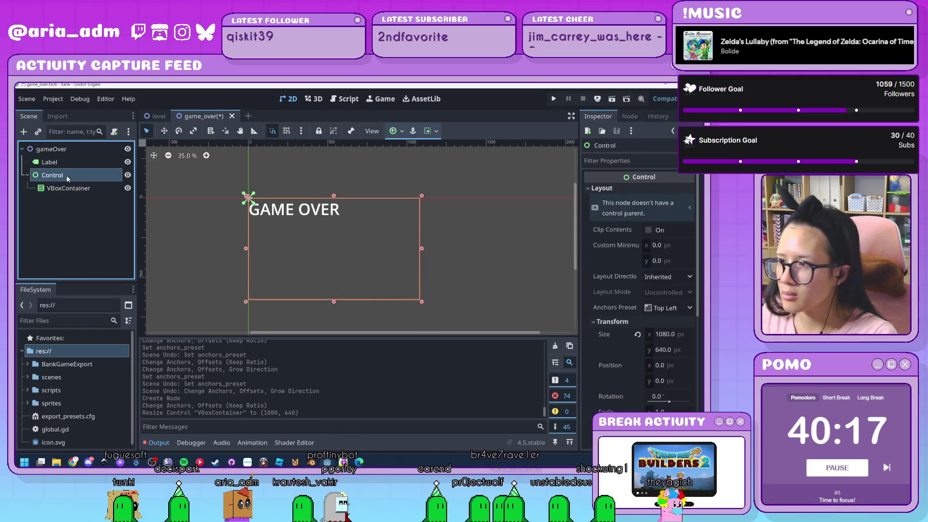
pyautogui.scroll(-3, 627, 316)
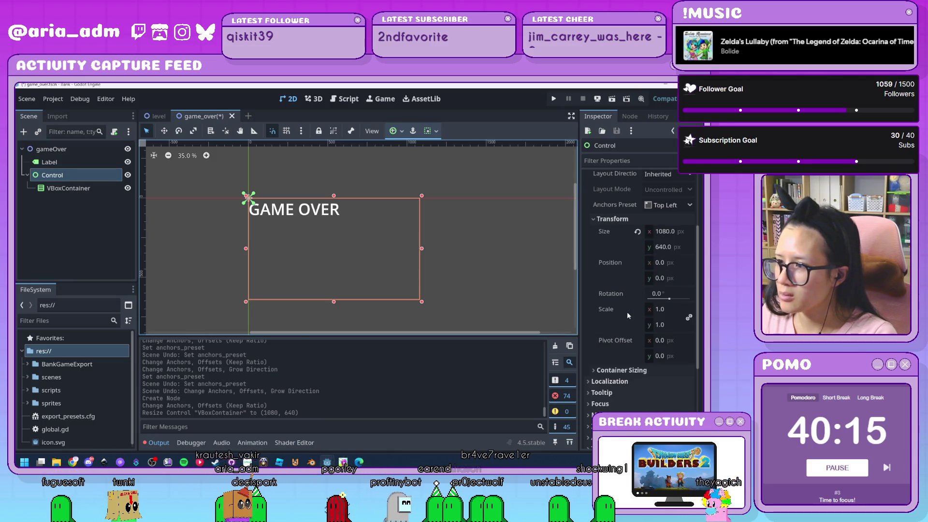
pyautogui.click(622, 370)
pyautogui.scroll(-3, 623, 369)
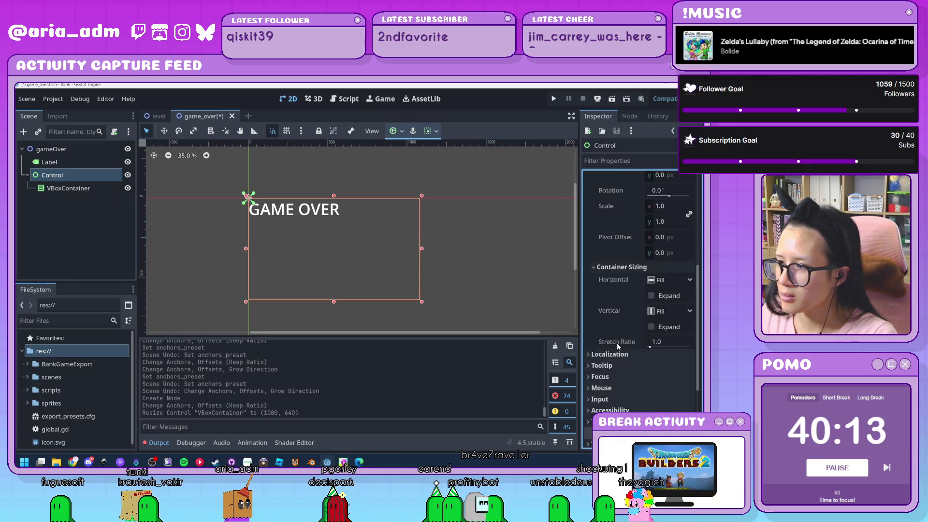
pyautogui.click(652, 296)
pyautogui.click(652, 327)
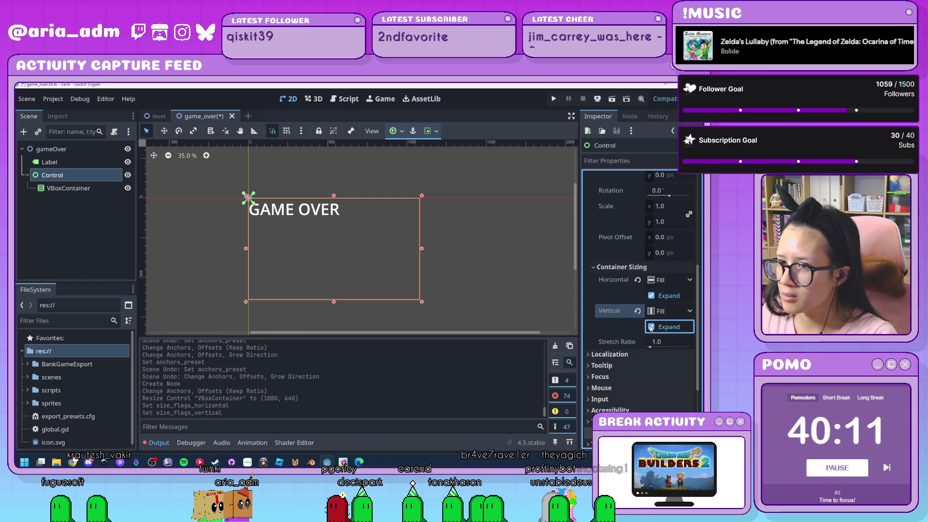
pyautogui.click(651, 295)
pyautogui.click(651, 327)
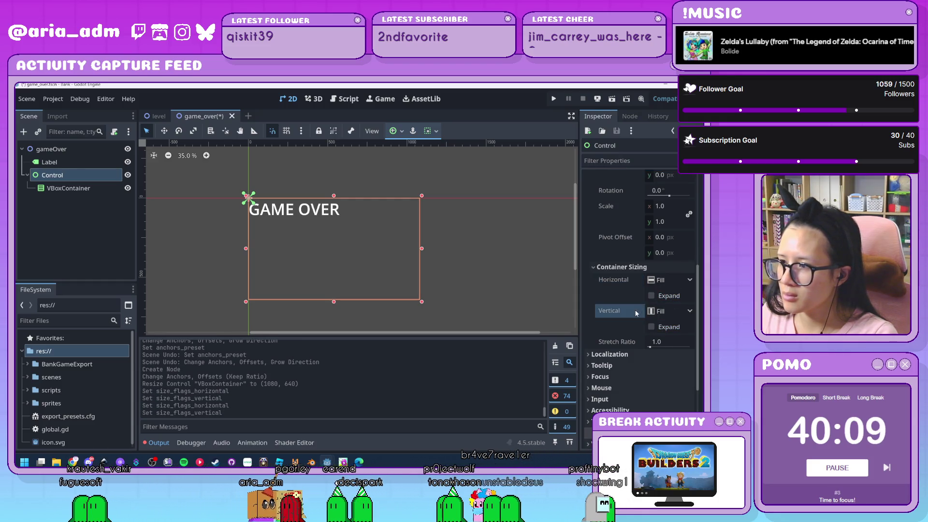
pyautogui.scroll(-2, 621, 327)
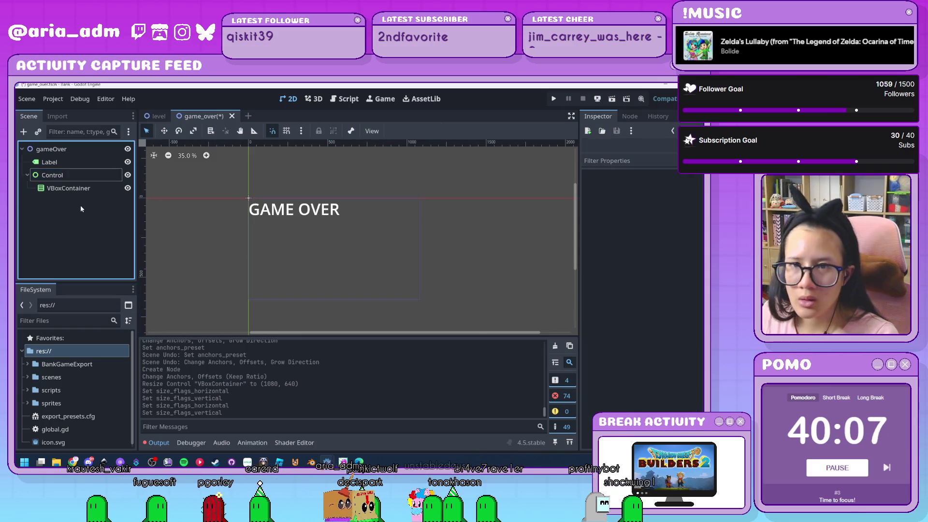
# Step: Nest the GAME OVER Label under VBoxContainer with Horizontal Alignment set to Center
pyautogui.click(50, 162)
pyautogui.moveTo(55, 162); pyautogui.dragTo(68, 188)
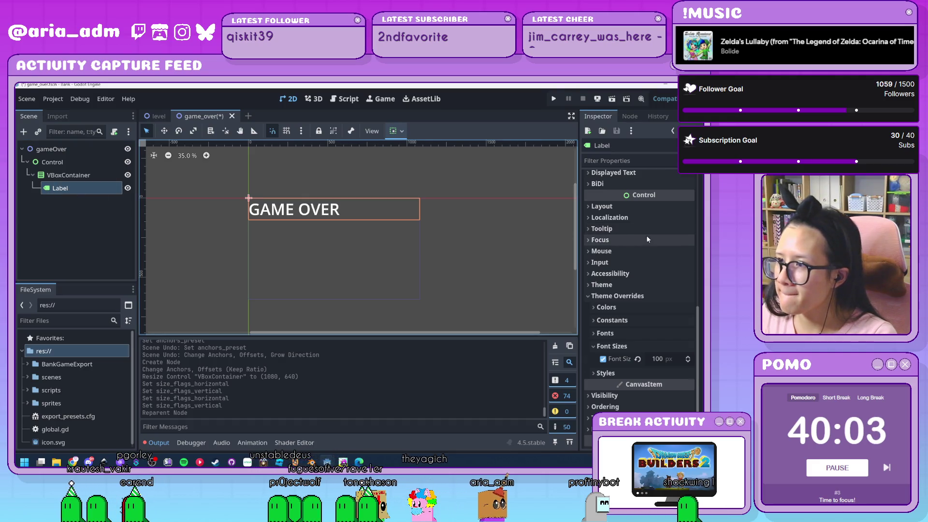
pyautogui.scroll(10, 648, 239)
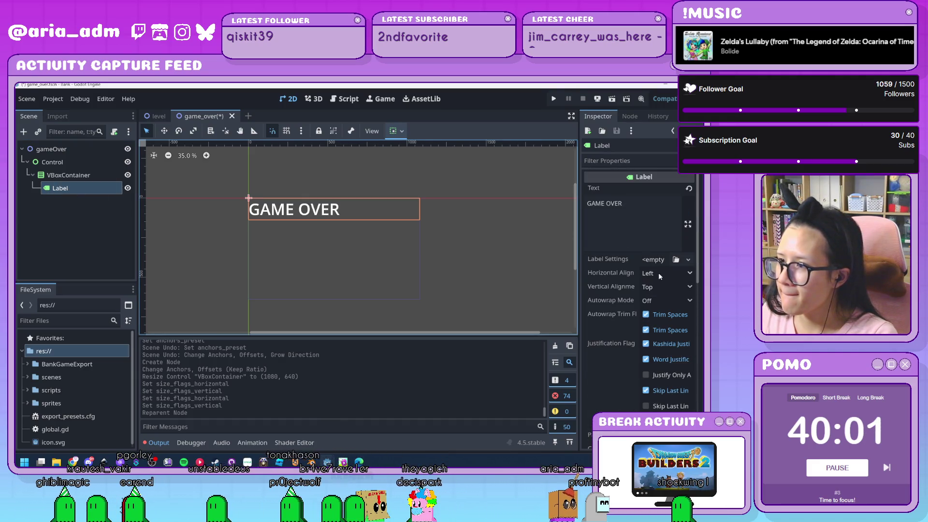
pyautogui.click(658, 273)
pyautogui.click(669, 302)
pyautogui.click(83, 221)
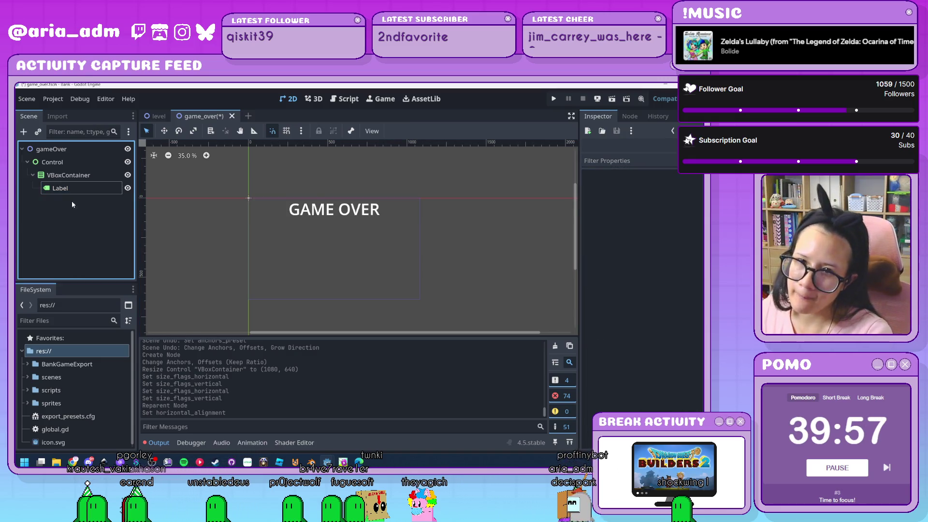
pyautogui.click(71, 176)
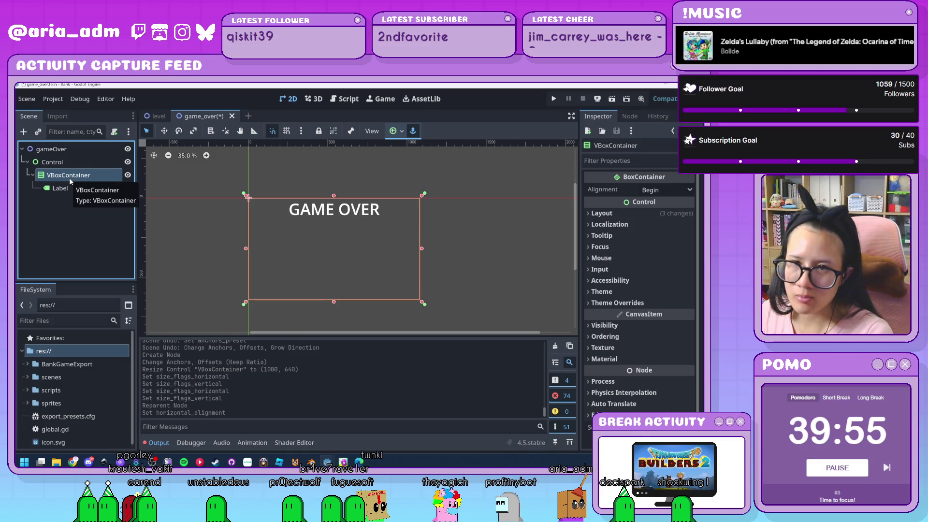
# Step: Add a plain Container node and move it above the GAME OVER Label
pyautogui.hotkey('ctrl', 'a')
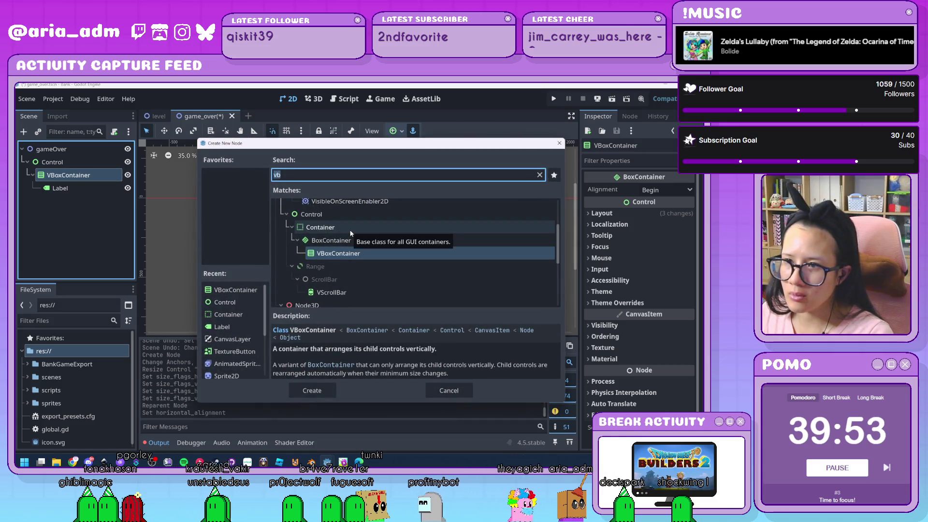
pyautogui.scroll(-3, 367, 265)
pyautogui.scroll(5, 366, 265)
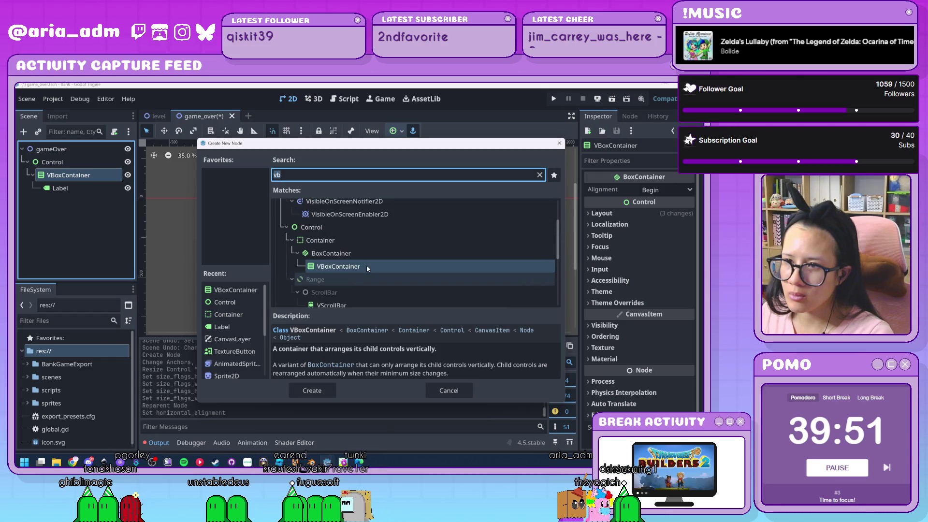
pyautogui.scroll(1, 366, 265)
pyautogui.scroll(-2, 360, 265)
pyautogui.click(349, 262)
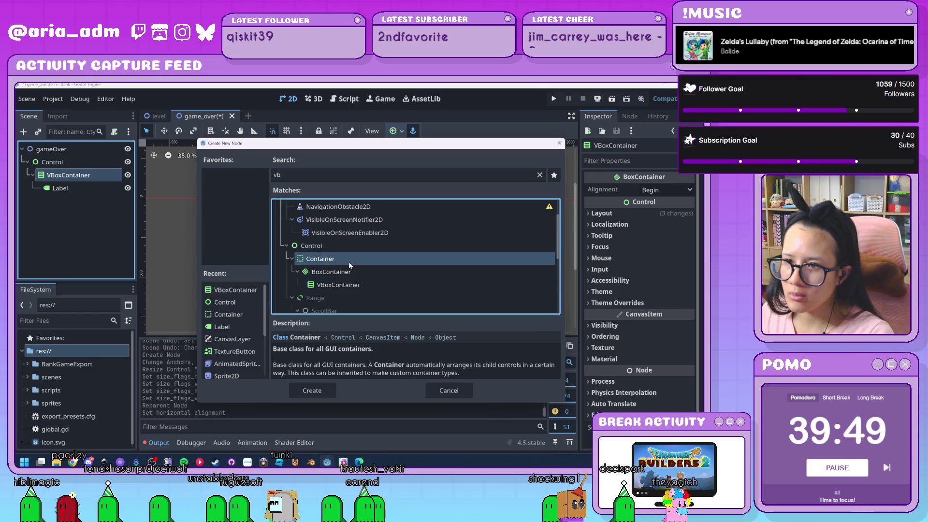
pyautogui.doubleClick(349, 262)
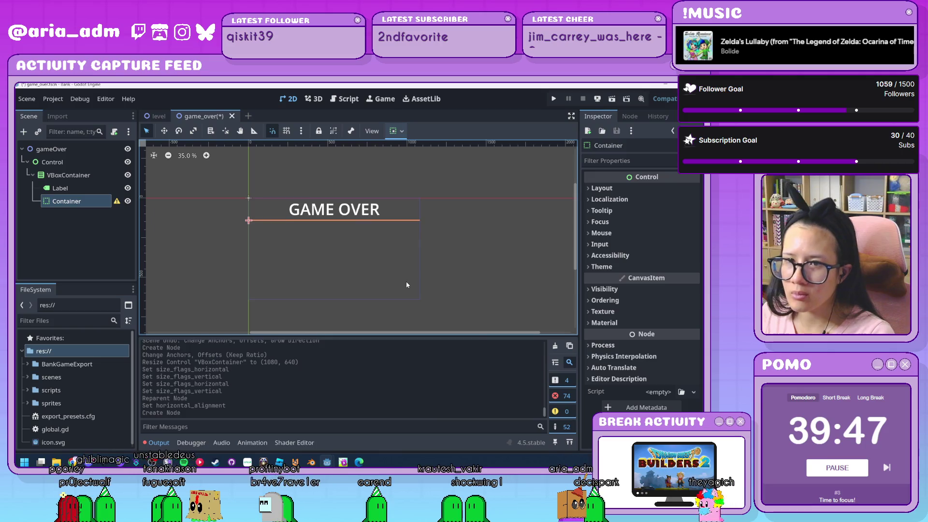
pyautogui.moveTo(89, 202); pyautogui.dragTo(72, 184)
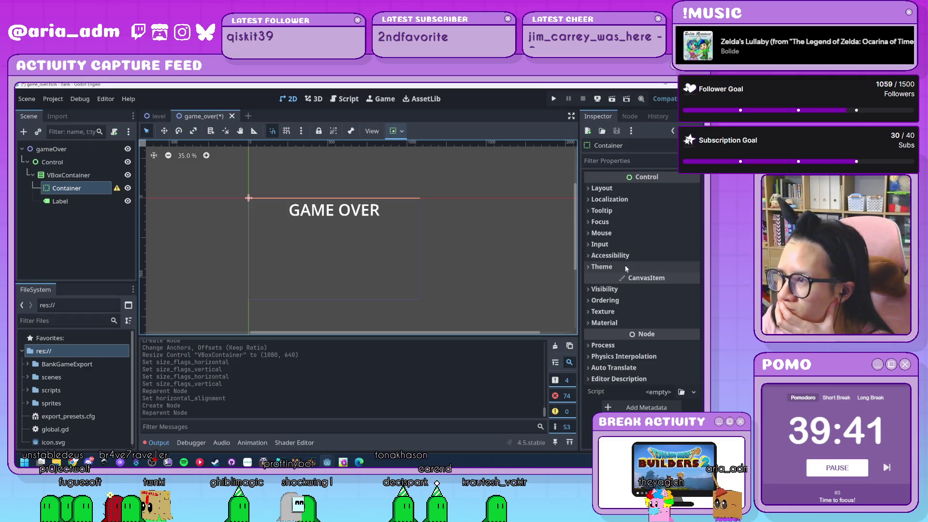
# Step: Set the Container's Custom Minimum Size y to 100 px
pyautogui.click(604, 189)
pyautogui.click(644, 319)
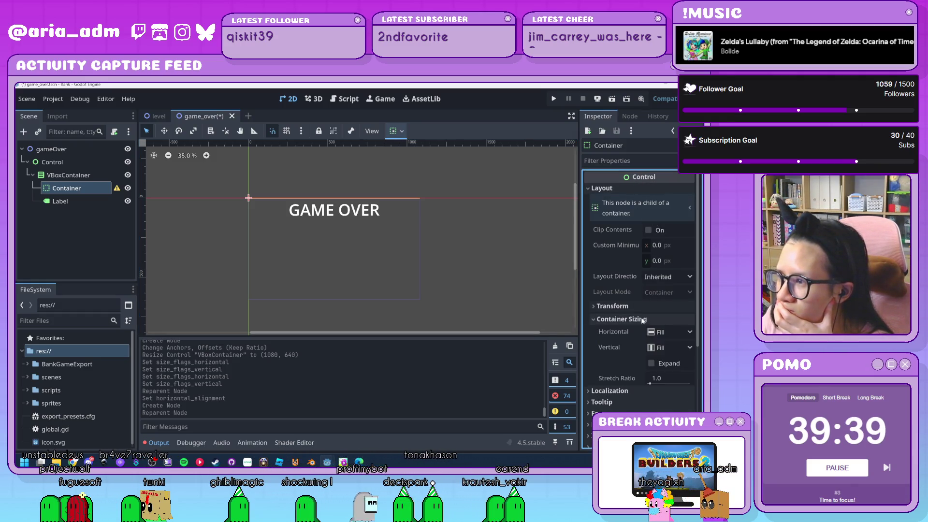
pyautogui.click(642, 306)
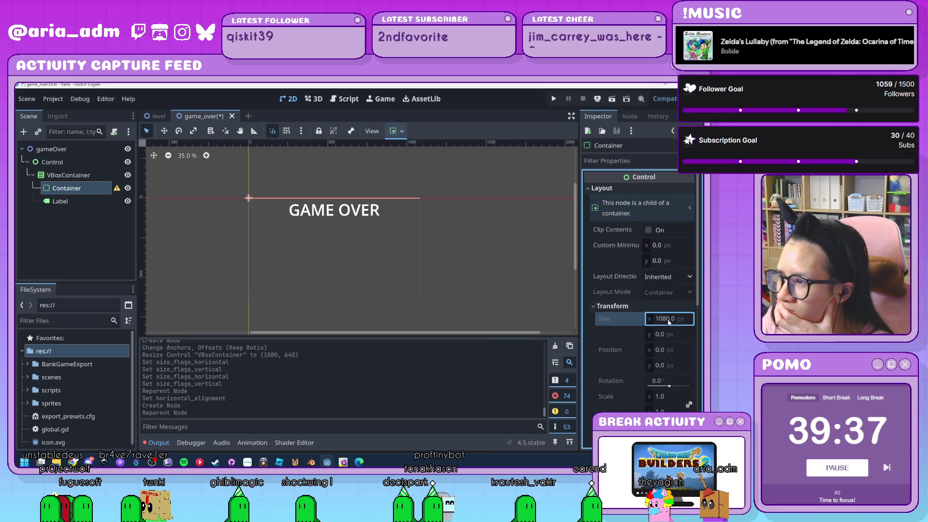
pyautogui.click(672, 246)
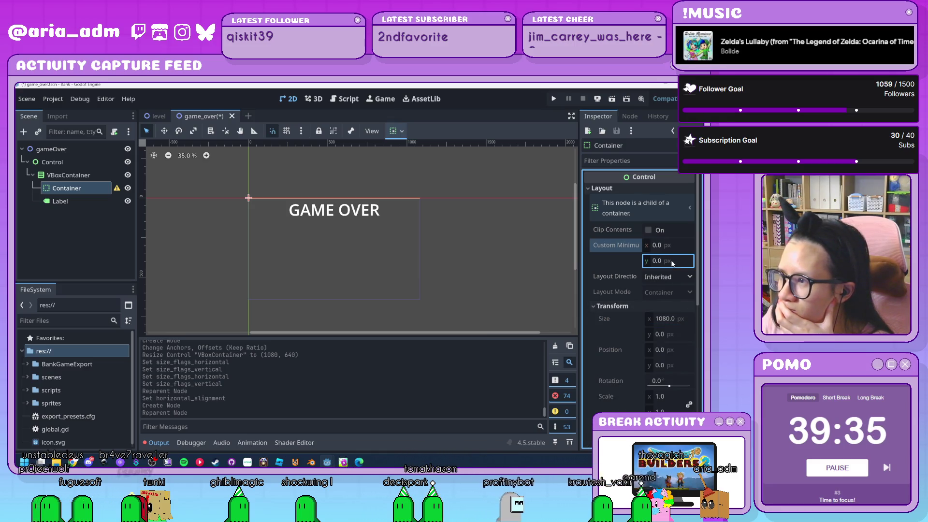
pyautogui.write('100')
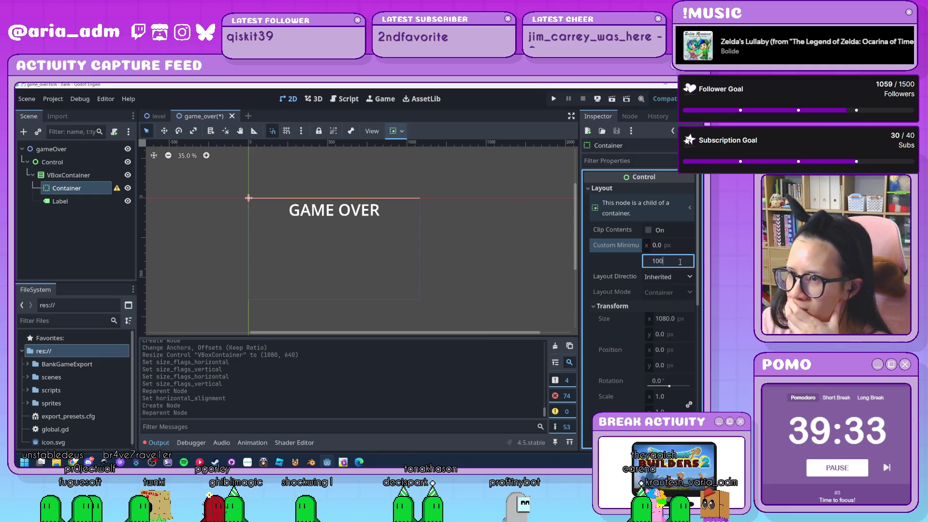
pyautogui.press('Return')
pyautogui.click(70, 230)
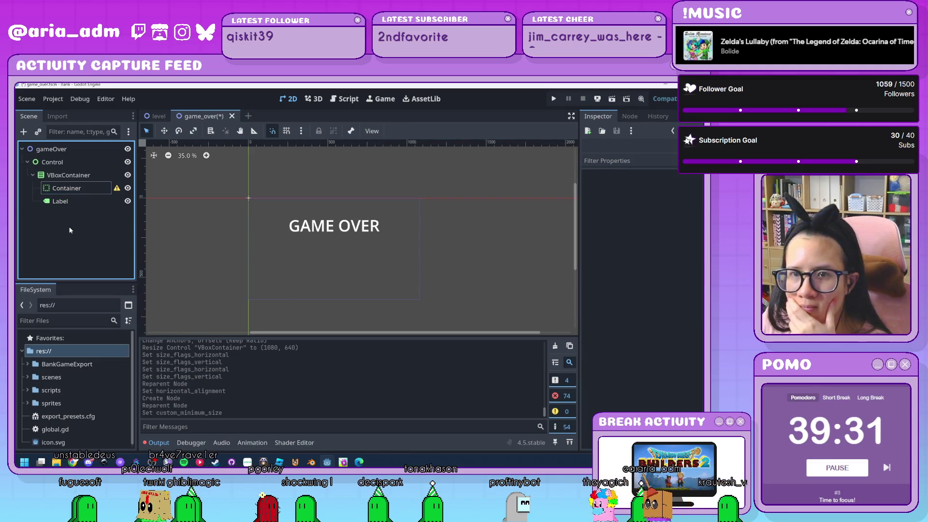
pyautogui.click(77, 176)
pyautogui.hotkey('ctrl', 'a')
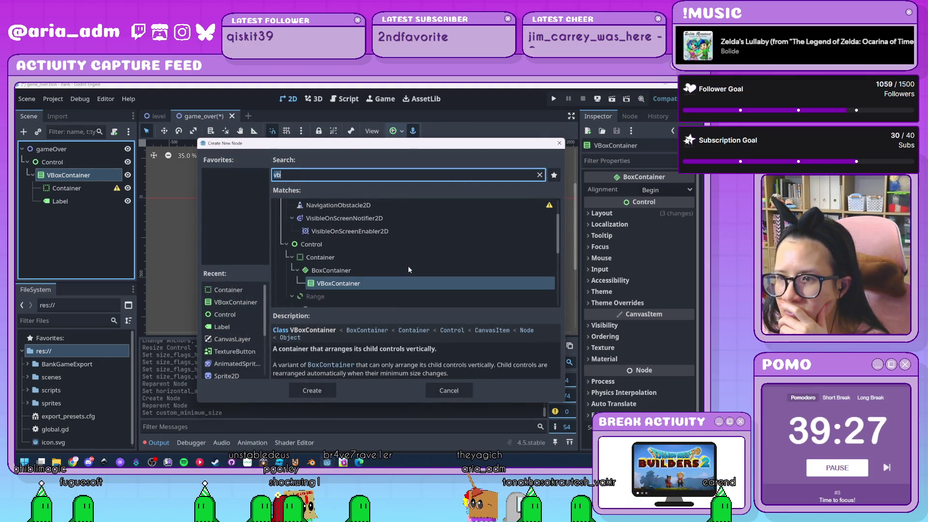
# Step: Clear the node search and expand the Control, BoxContainer and HBoxContainer type branches
pyautogui.scroll(1, 408, 269)
pyautogui.scroll(-1, 409, 269)
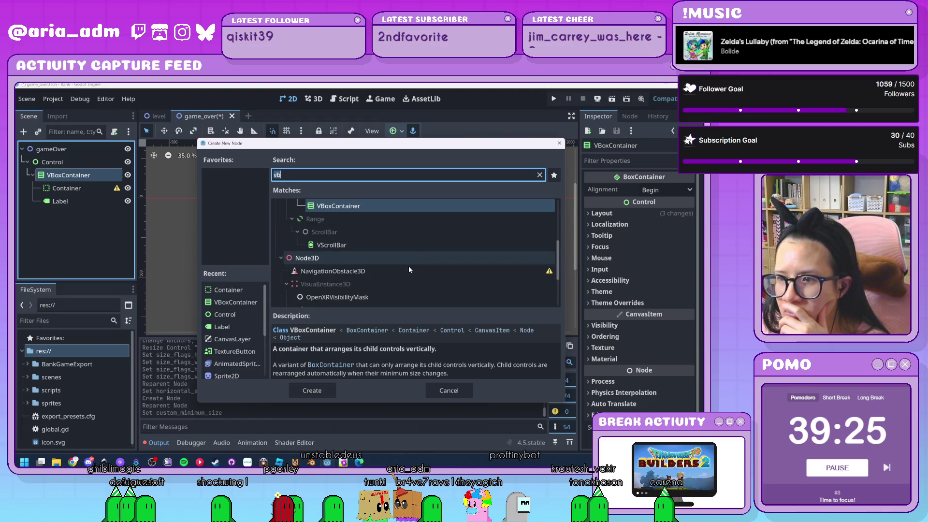
pyautogui.scroll(-2, 408, 265)
pyautogui.scroll(1, 408, 266)
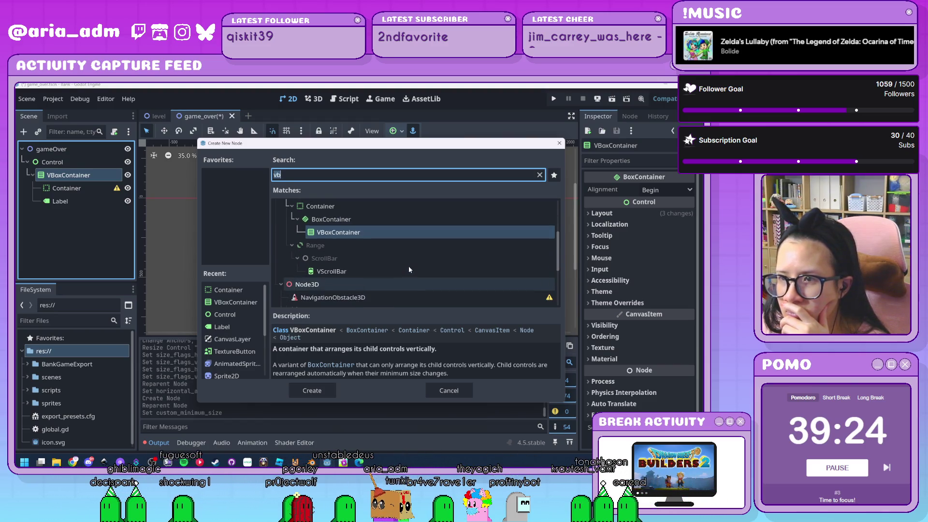
pyautogui.click(540, 176)
pyautogui.scroll(-2, 413, 249)
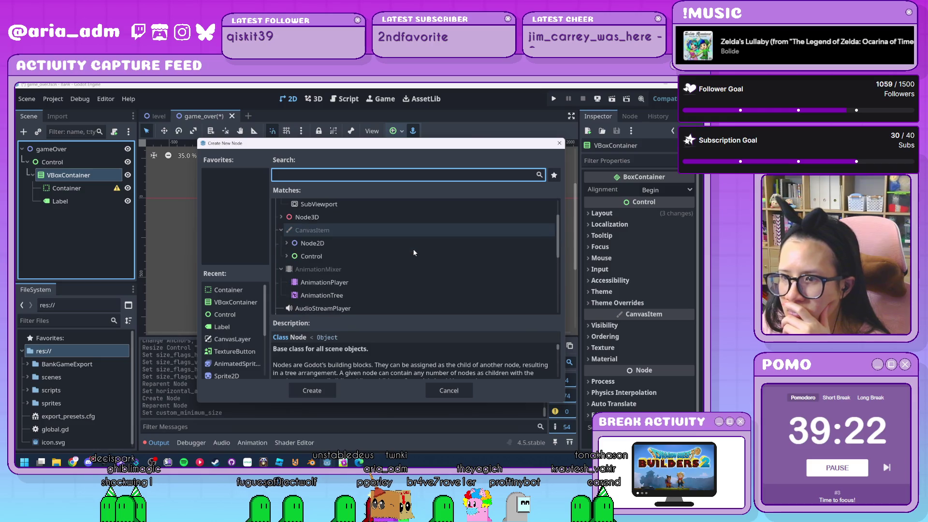
pyautogui.click(286, 257)
pyautogui.scroll(-2, 297, 249)
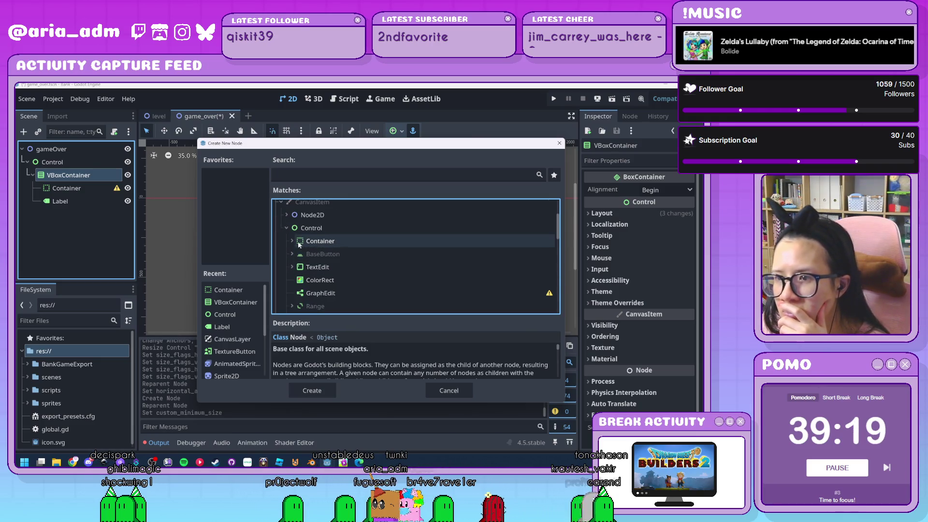
pyautogui.scroll(-2, 413, 262)
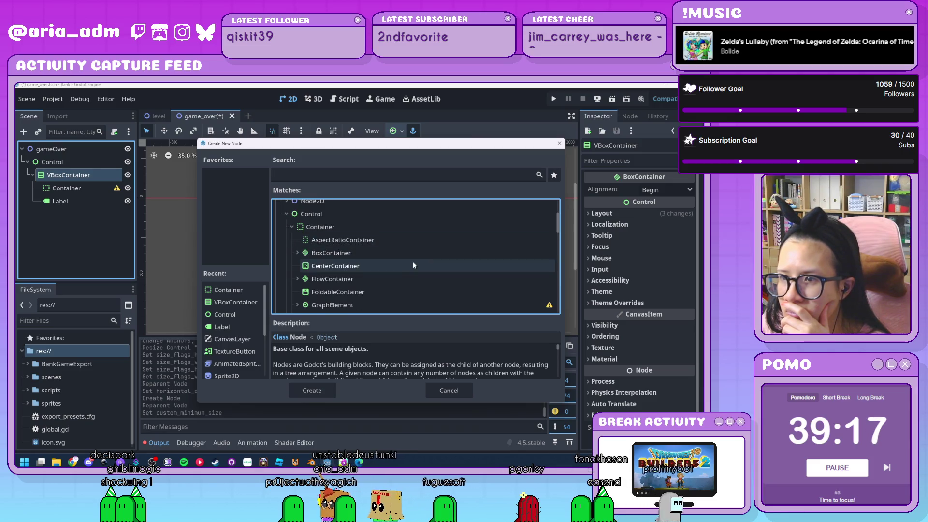
pyautogui.click(297, 239)
pyautogui.scroll(-1, 295, 237)
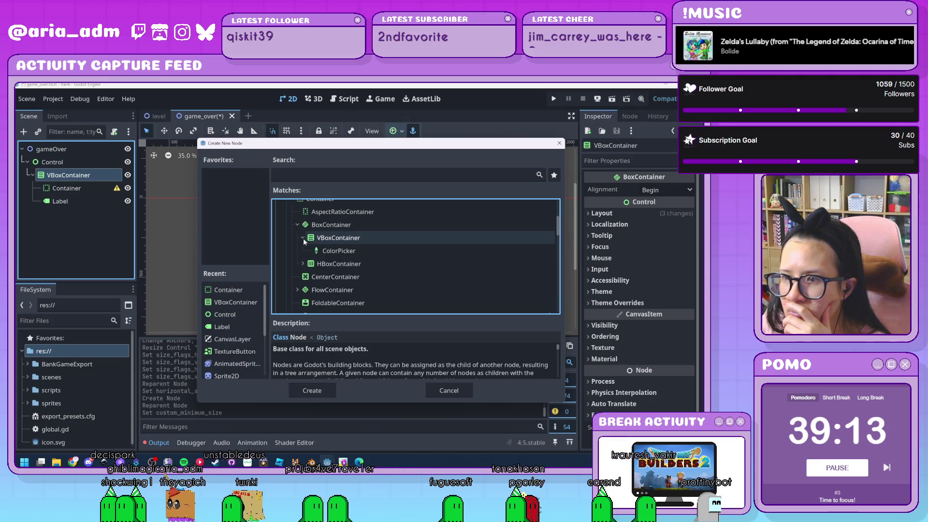
pyautogui.click(303, 264)
# Step: Review the BoxContainer description, then add a PanelContainer under the VBoxContainer
pyautogui.scroll(-2, 394, 264)
pyautogui.scroll(-5, 395, 266)
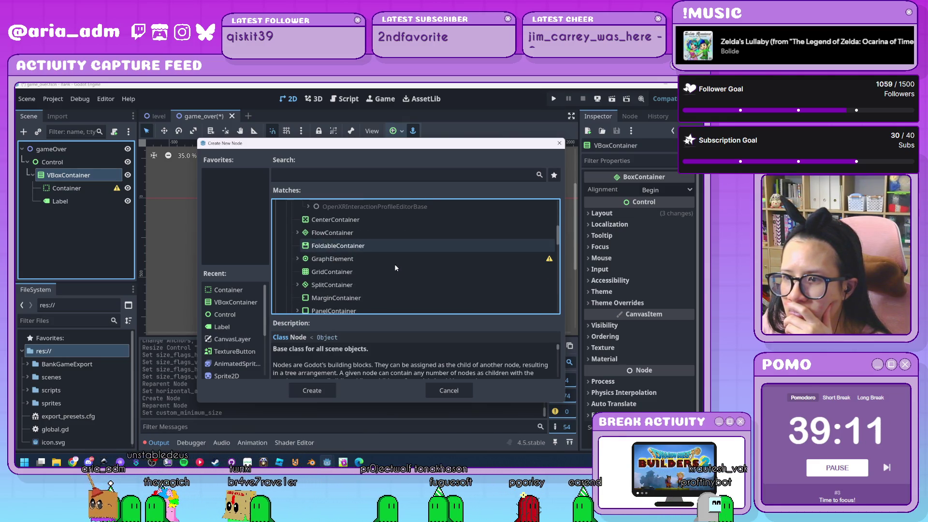
pyautogui.scroll(-2, 395, 266)
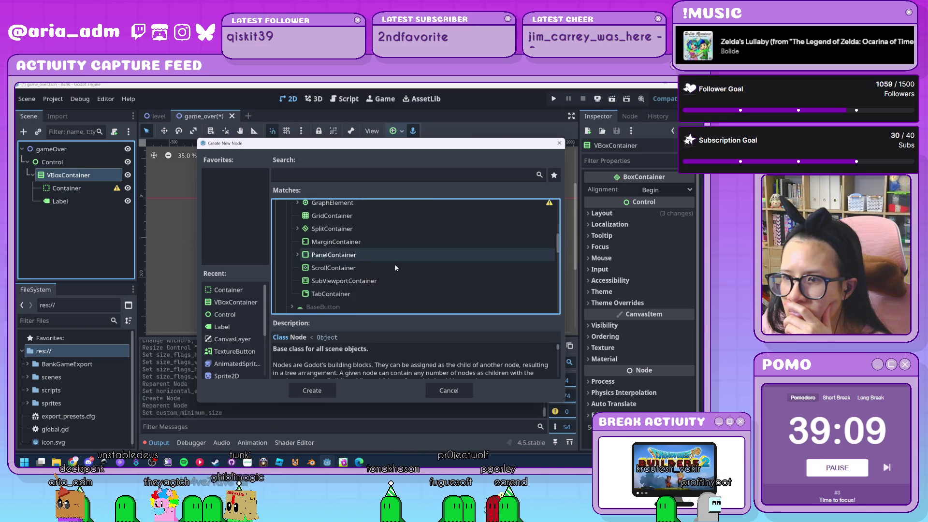
pyautogui.scroll(8, 395, 264)
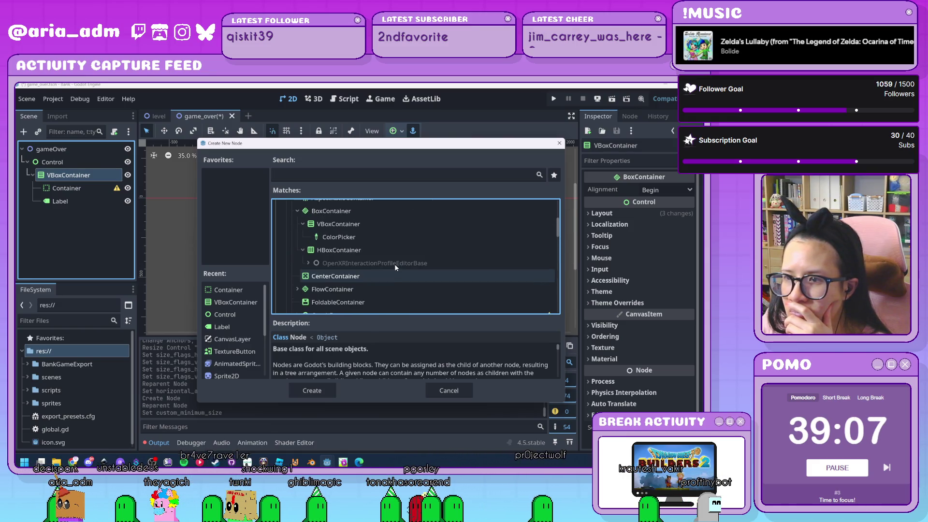
pyautogui.click(345, 241)
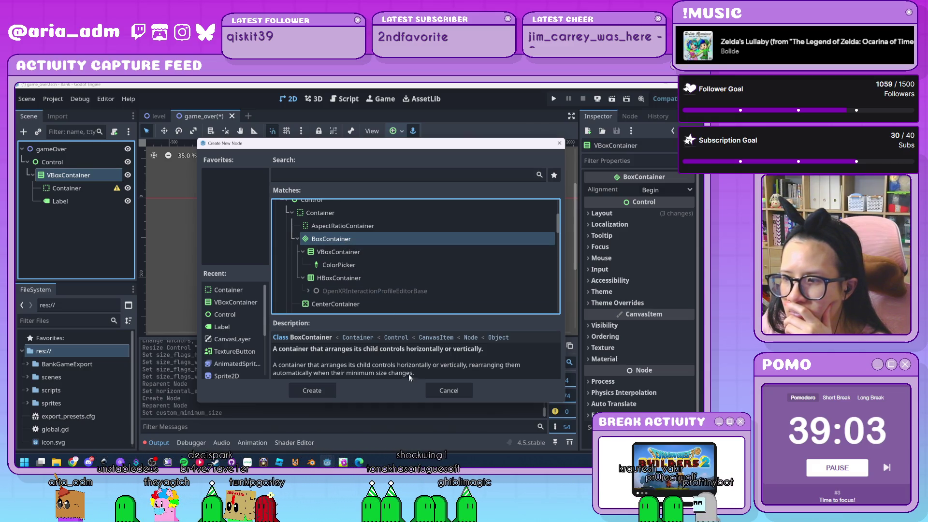
pyautogui.scroll(-5, 393, 294)
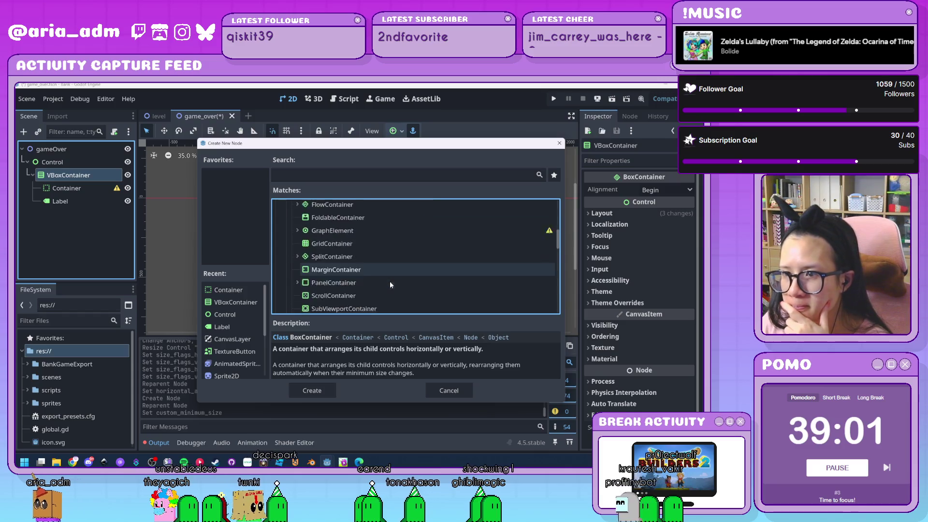
pyautogui.scroll(3, 390, 280)
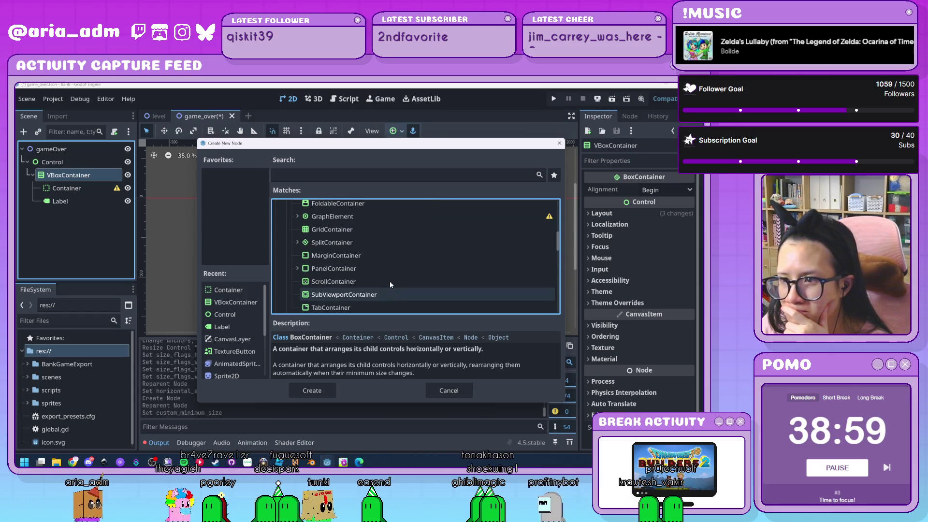
pyautogui.click(359, 283)
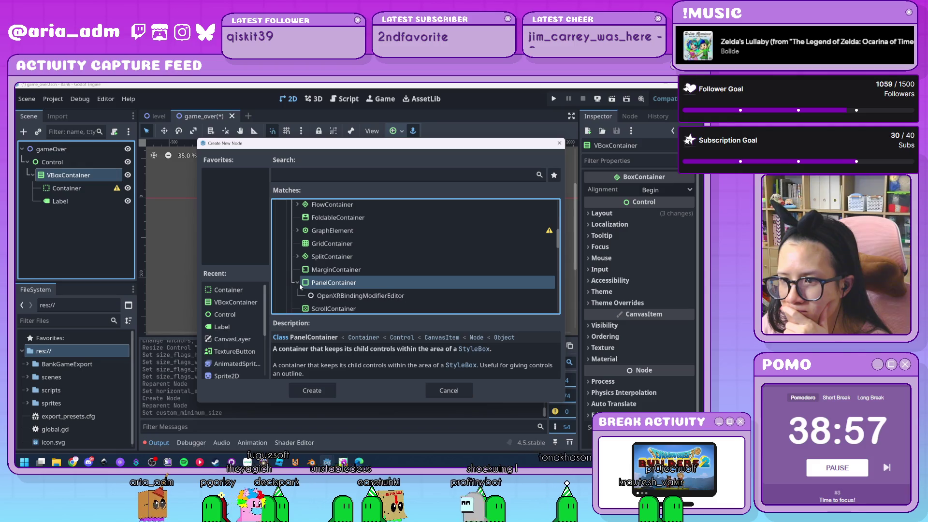
pyautogui.scroll(-1, 323, 280)
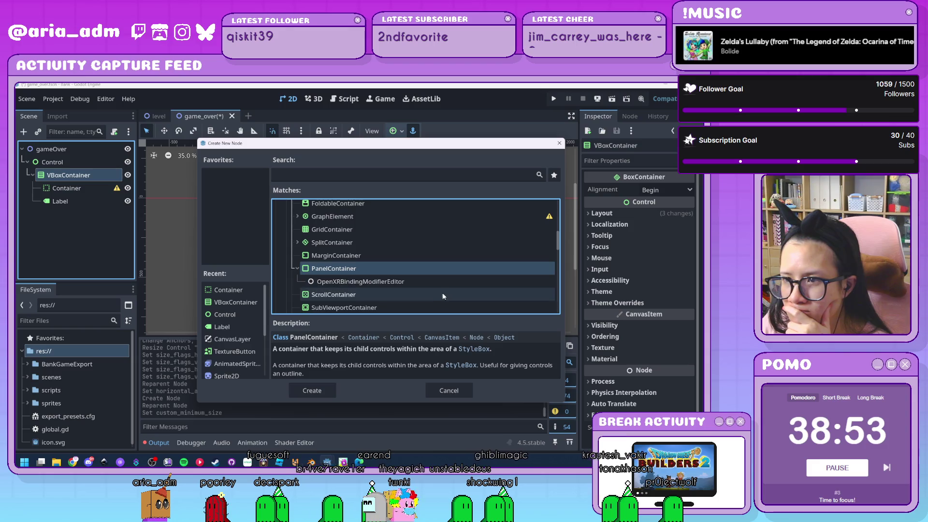
pyautogui.scroll(1, 357, 290)
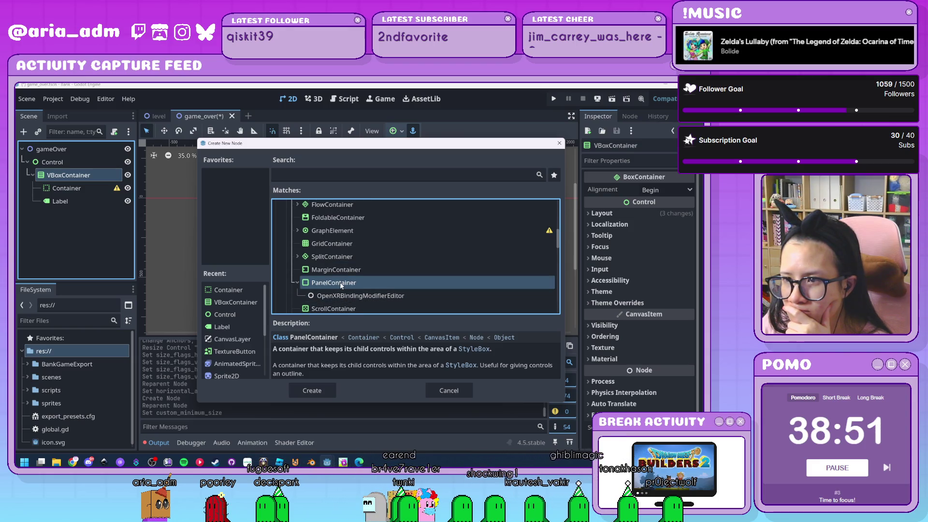
pyautogui.doubleClick(385, 288)
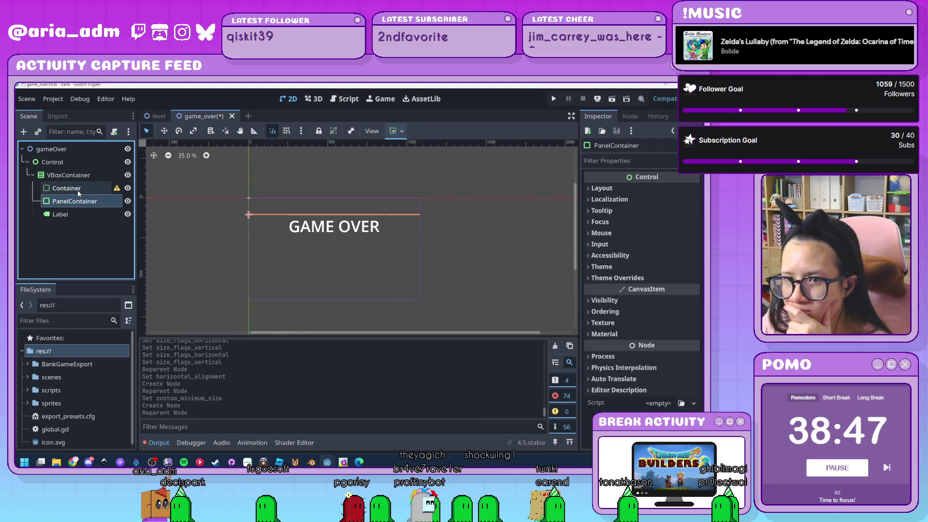
# Step: Delete the spacer Container and raise the PanelContainer's minimum height
pyautogui.click(91, 187)
pyautogui.press('Delete')
pyautogui.press('Return')
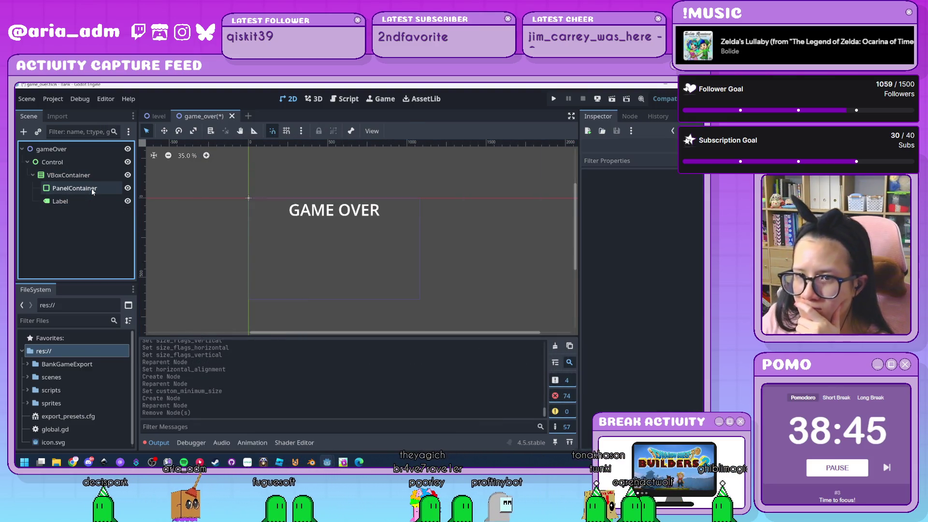
pyautogui.click(92, 190)
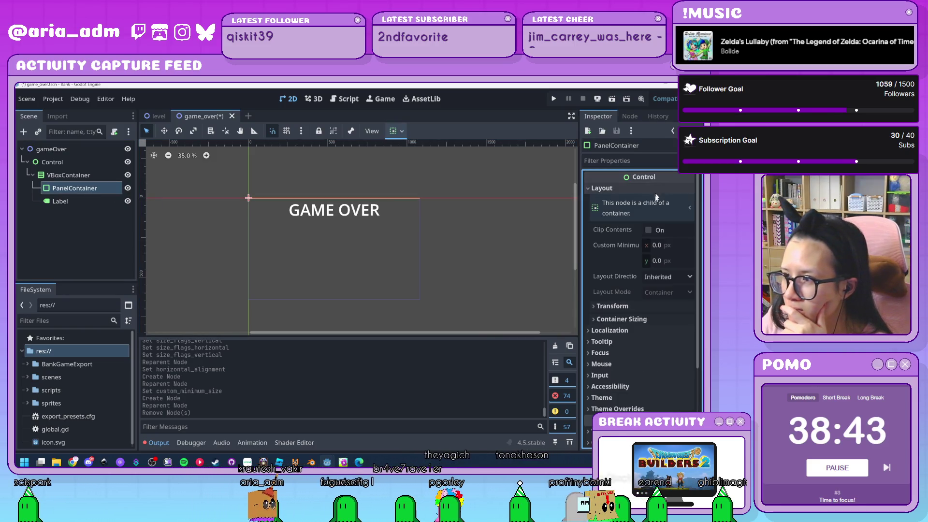
pyautogui.moveTo(658, 260); pyautogui.dragTo(672, 260)
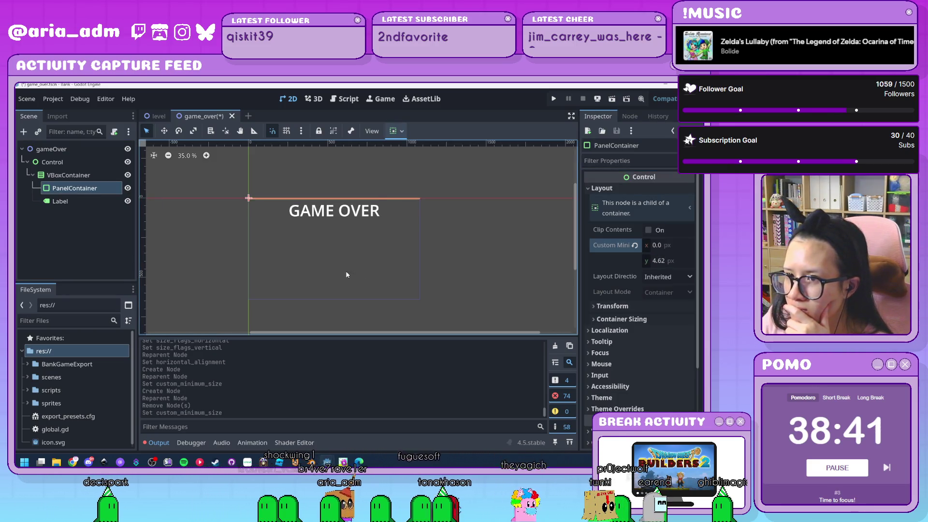
pyautogui.click(667, 262)
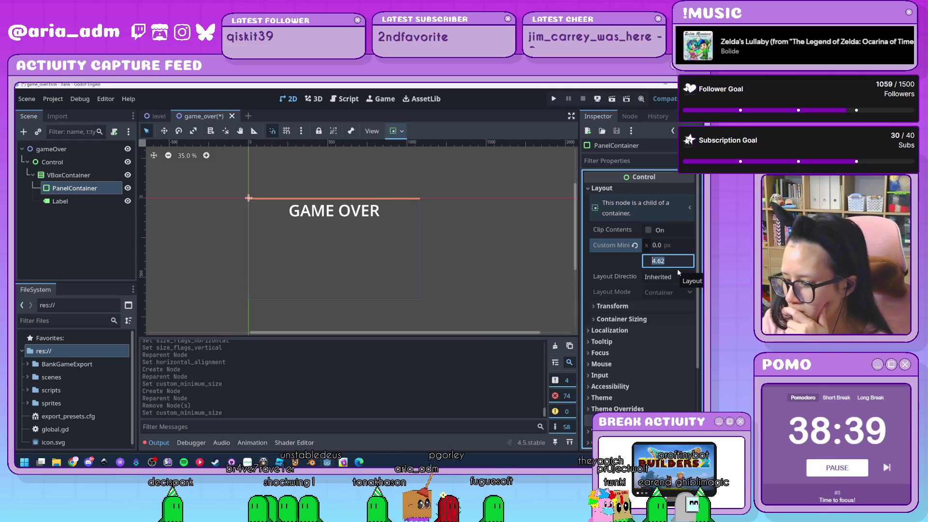
pyautogui.write('20')
pyautogui.press('Return')
pyautogui.click(446, 263)
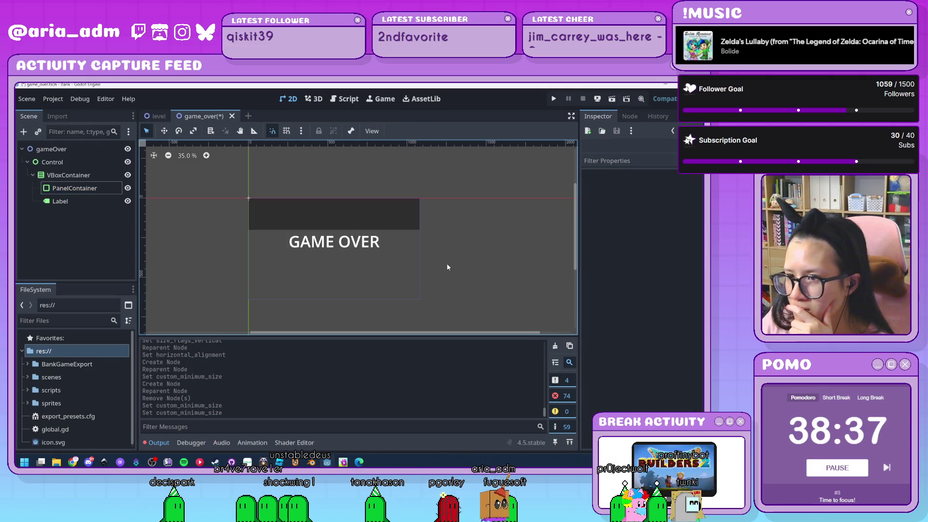
# Step: Undo the panel edits and PanelContainer, restoring the original Container
pyautogui.click(404, 229)
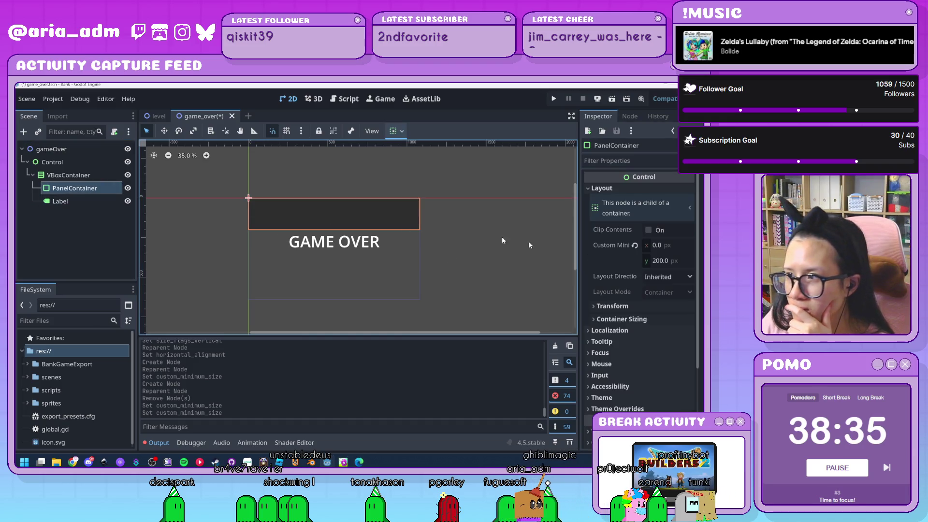
pyautogui.scroll(-5, 626, 274)
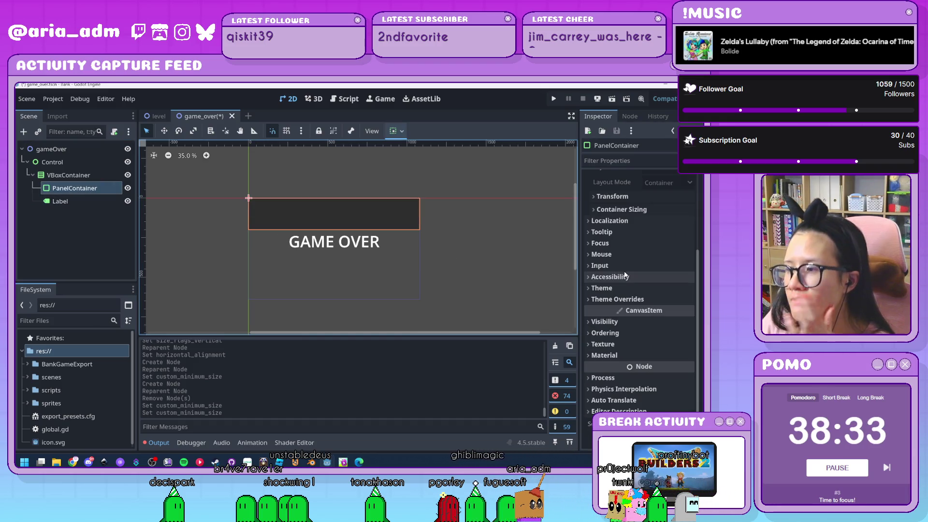
pyautogui.hotkey('ctrl', 'z')
pyautogui.hotkey('ctrl', 'z')
pyautogui.hotkey('ctrl', 'z')
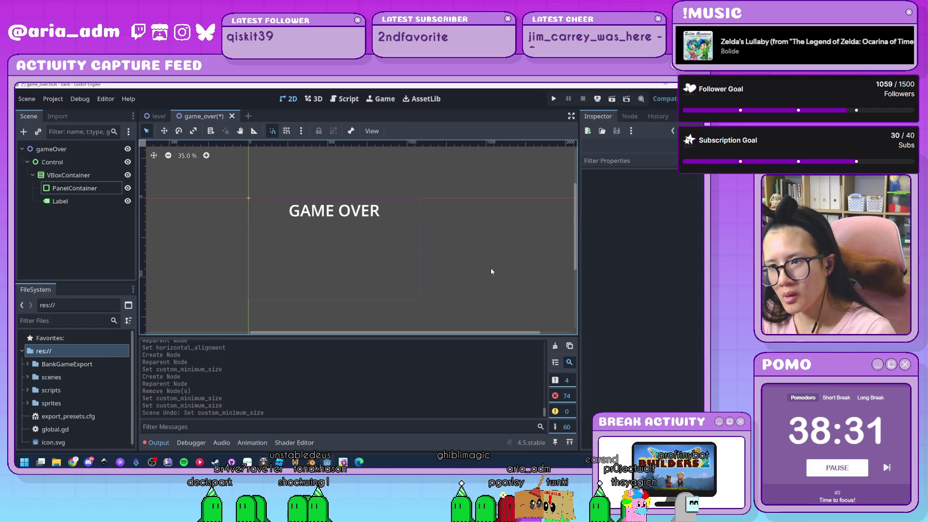
pyautogui.hotkey('ctrl', 'z')
pyautogui.click(67, 188)
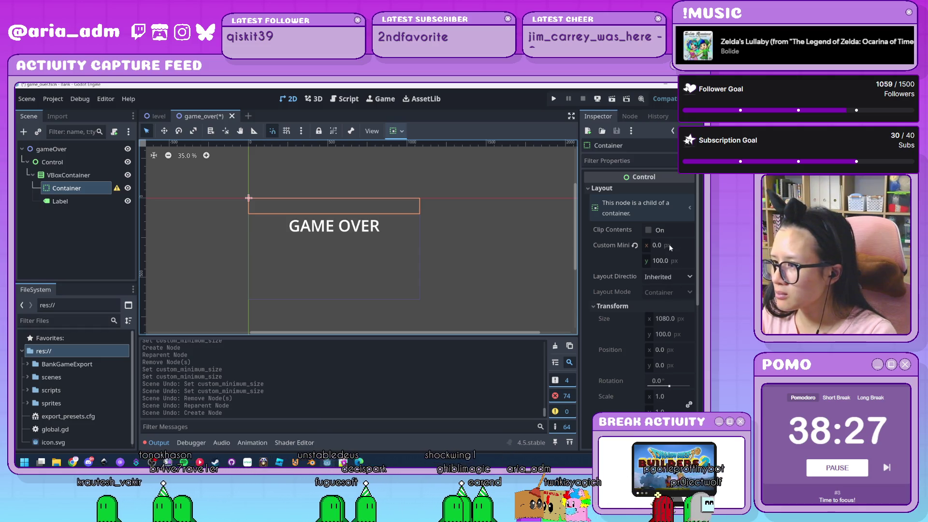
# Step: Set the Container's minimum height to 200 px, then change it to 150 px
pyautogui.click(672, 263)
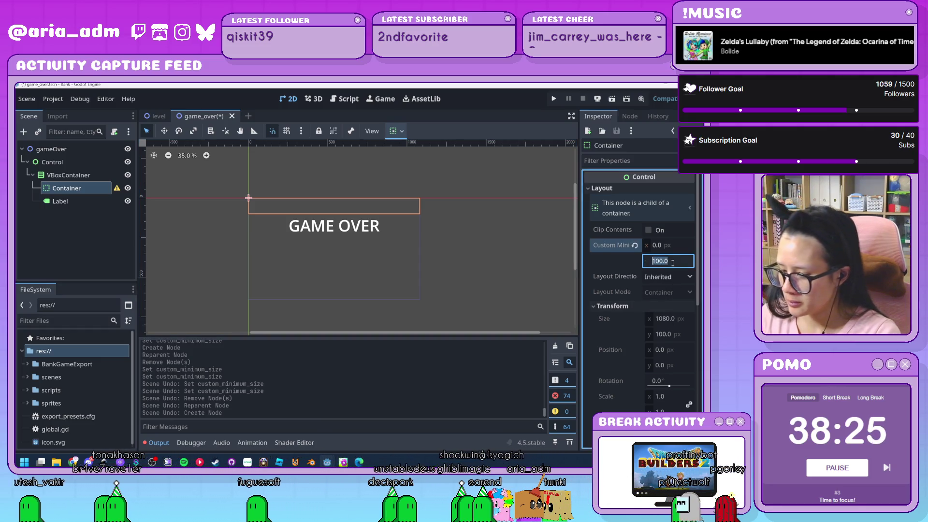
pyautogui.write('200')
pyautogui.press('Return')
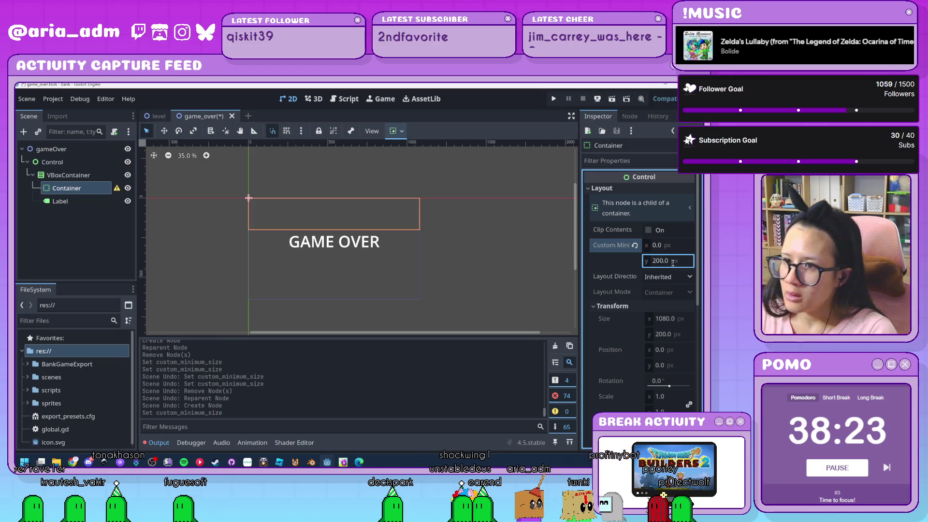
pyautogui.write('50')
pyautogui.press('Return')
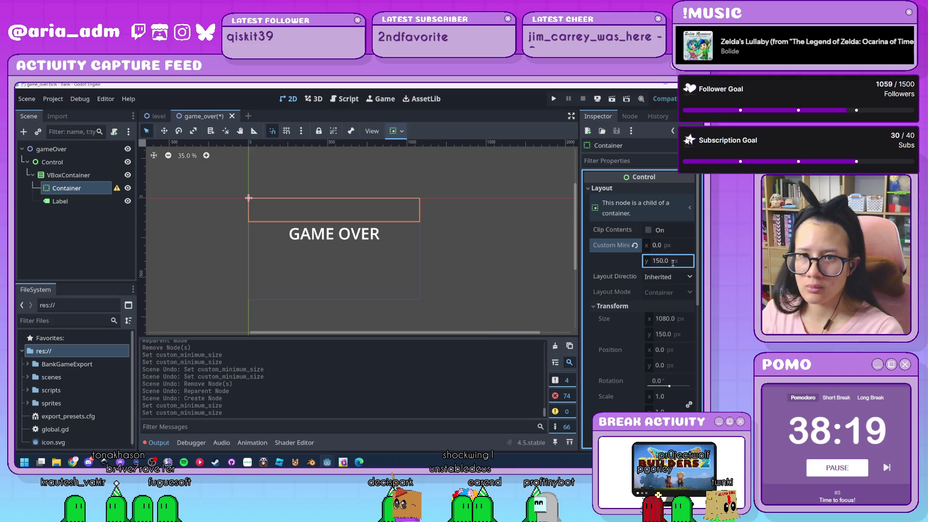
pyautogui.click(90, 190)
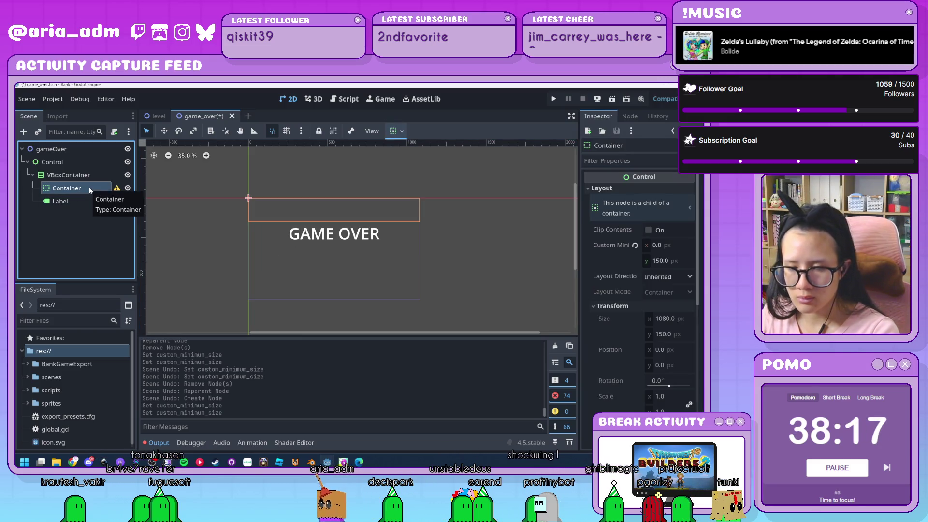
pyautogui.hotkey('ctrl', 'a')
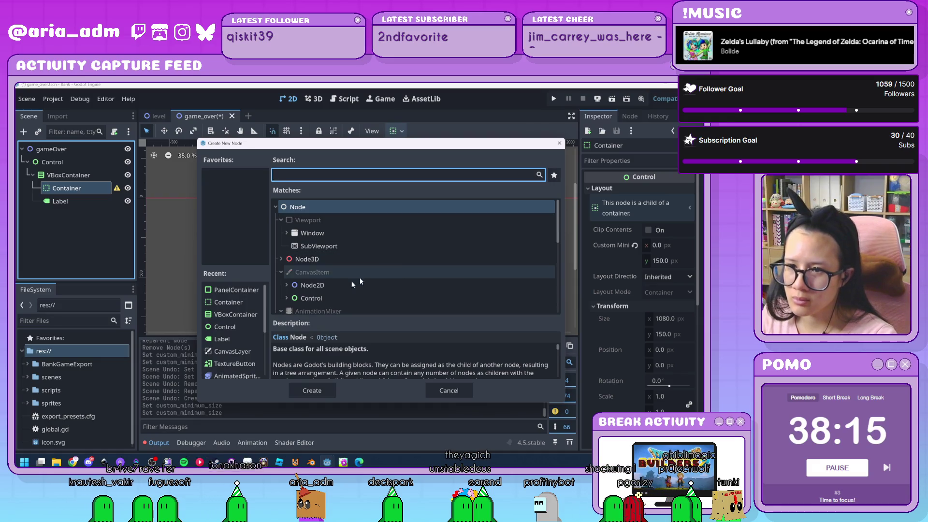
# Step: Add a Control node under VBoxContainer with a 100 px minimum height
pyautogui.click(234, 328)
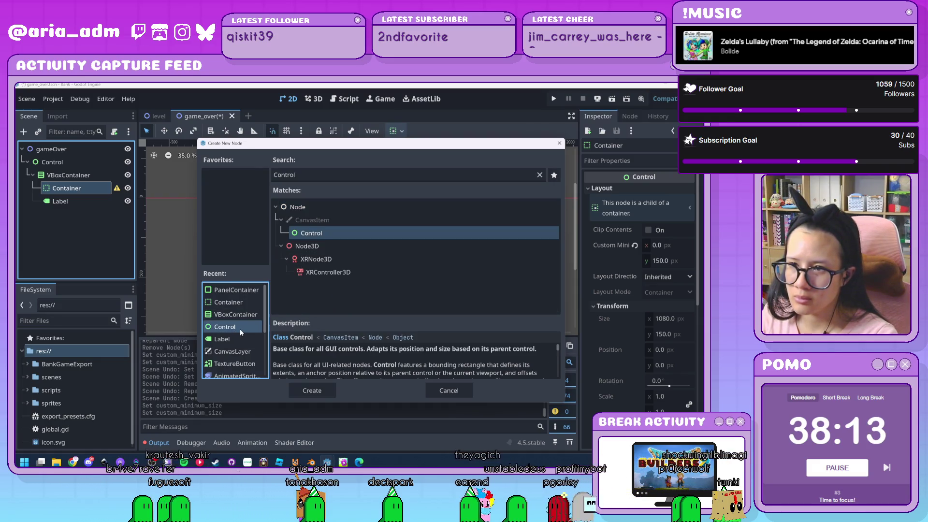
pyautogui.doubleClick(240, 329)
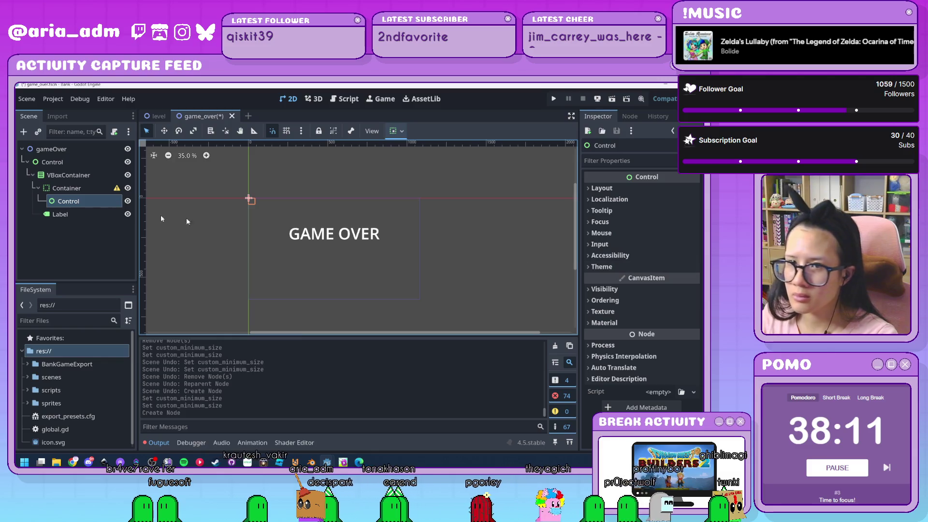
pyautogui.moveTo(67, 201)
pyautogui.mouseDown()
pyautogui.moveTo(62, 193)
pyautogui.moveTo(58, 216)
pyautogui.moveTo(59, 196)
pyautogui.mouseUp()
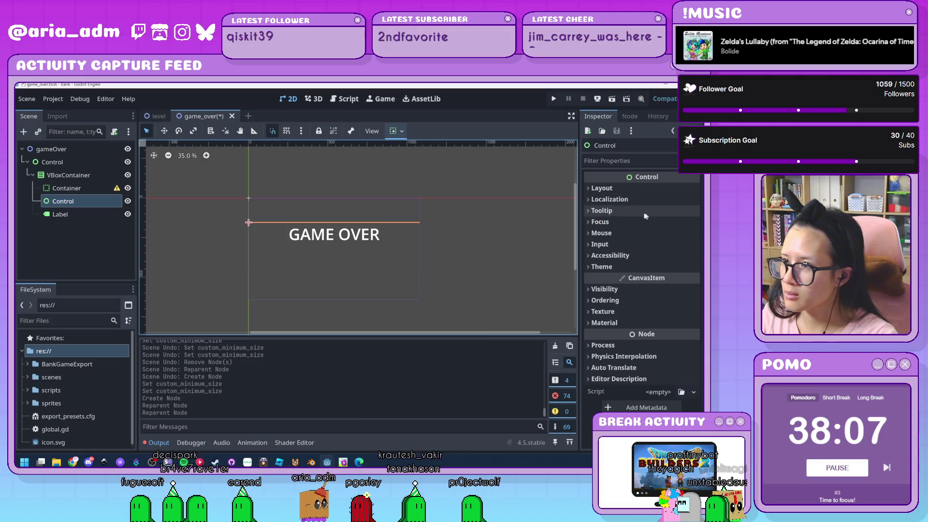
pyautogui.click(625, 186)
pyautogui.click(674, 262)
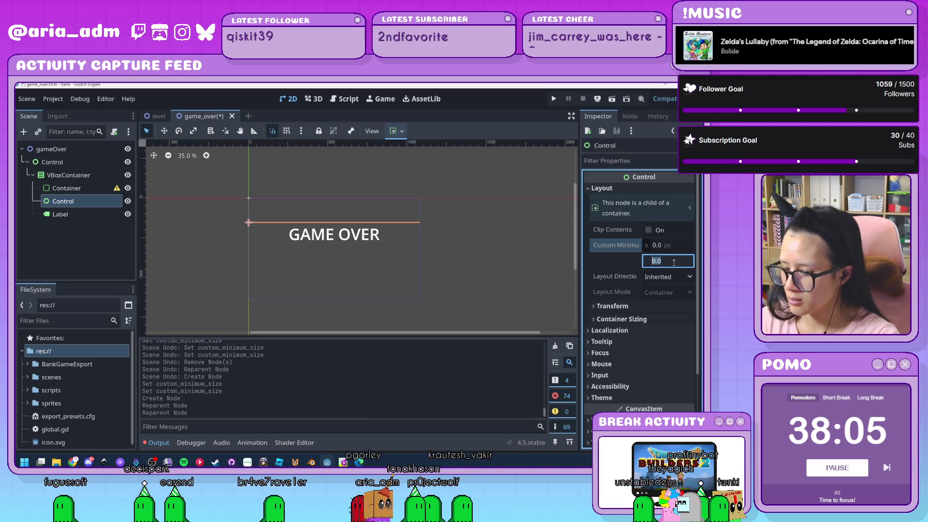
pyautogui.write('100')
pyautogui.press('Return')
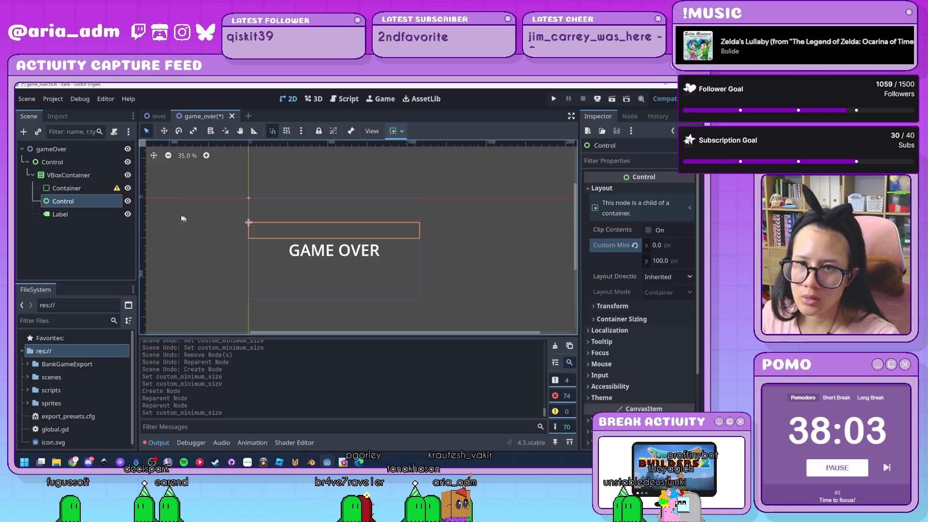
# Step: Delete the leftover Container node and edit the spacer's minimum height again
pyautogui.click(81, 190)
pyautogui.press('Delete')
pyautogui.press('Return')
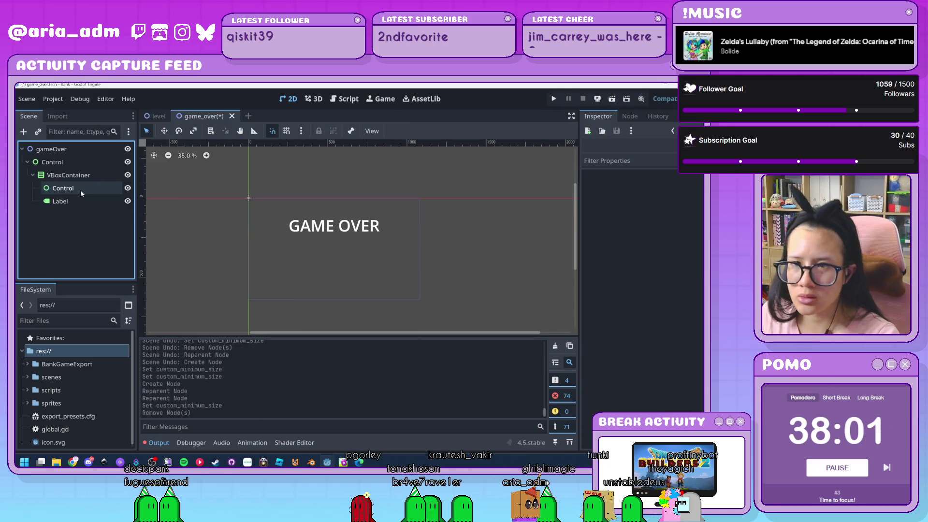
pyautogui.click(676, 259)
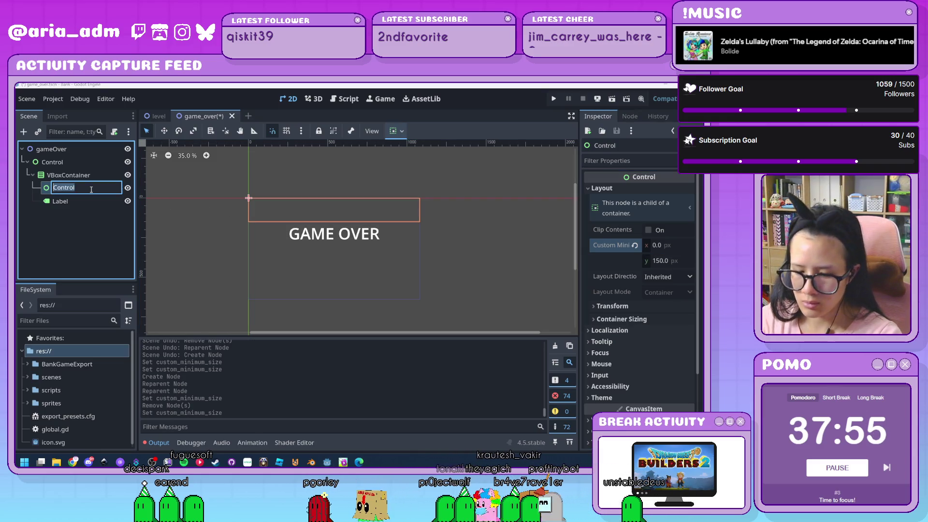
# Step: Rename the spacer to spacer1, duplicate it and move the copy below the Label
pyautogui.write('spacer1')
pyautogui.press('Return')
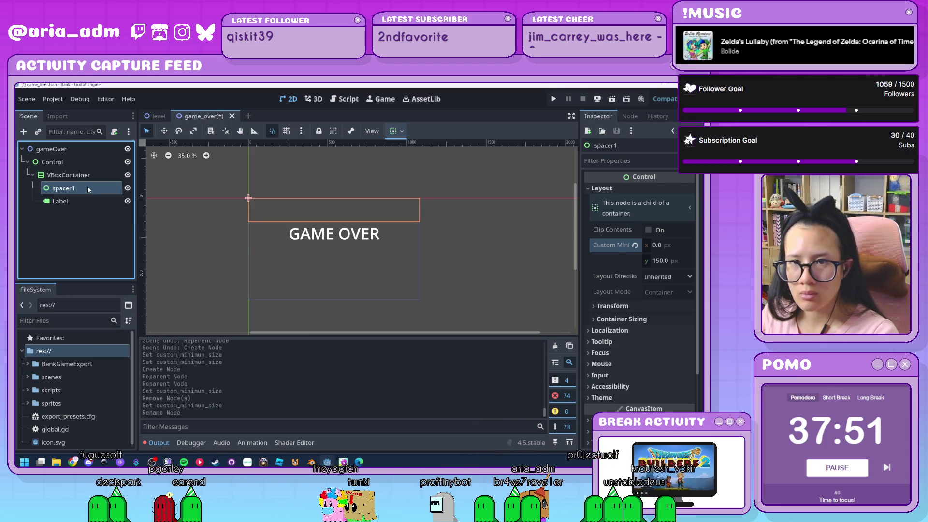
pyautogui.hotkey('ctrl', 'd')
pyautogui.moveTo(72, 201); pyautogui.dragTo(73, 224)
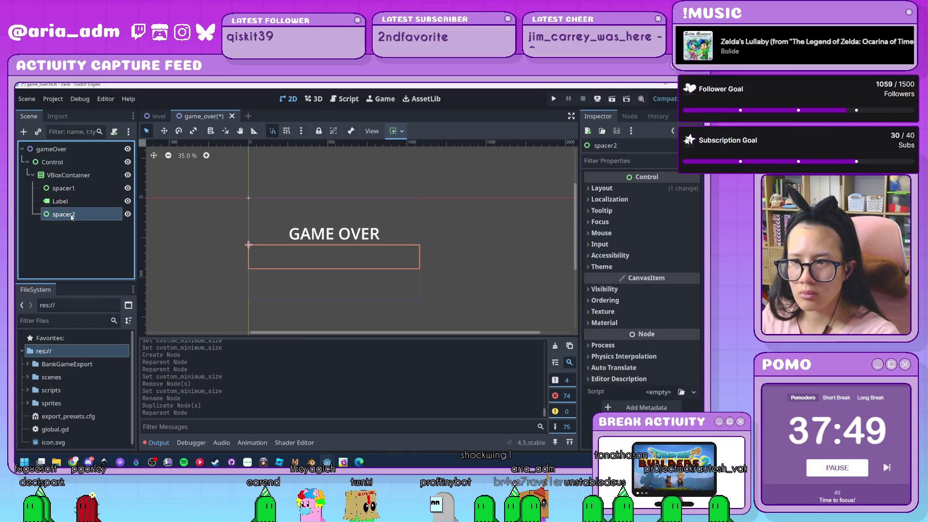
# Step: Give spacer2 a 20 px Custom Minimum Size y
pyautogui.click(635, 189)
pyautogui.click(674, 261)
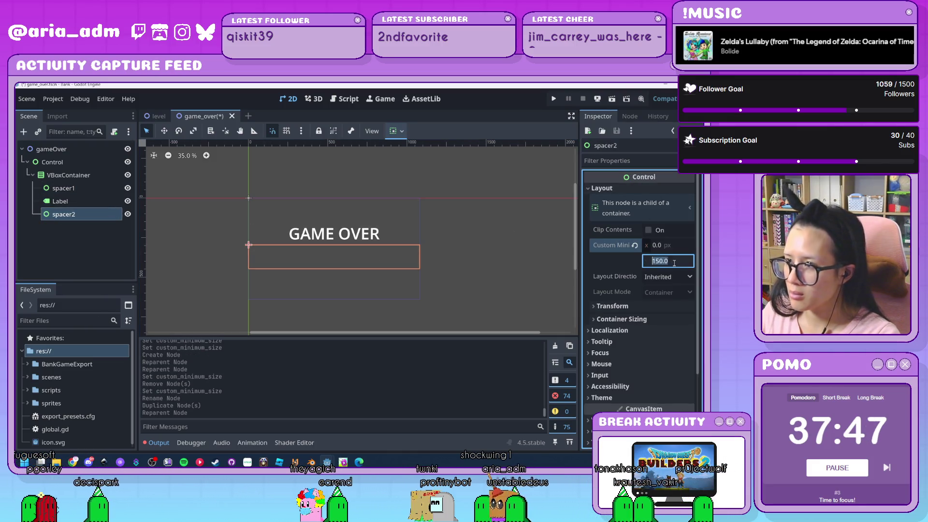
pyautogui.write('20')
pyautogui.press('Return')
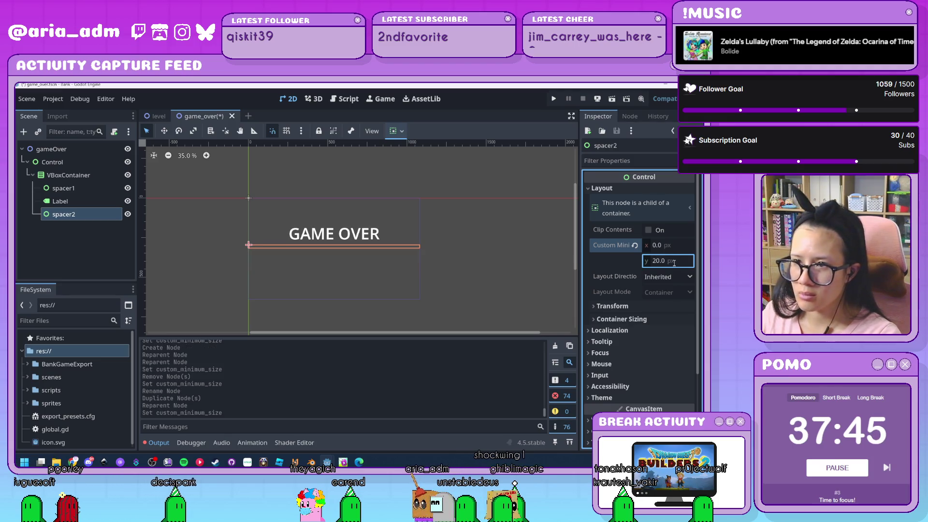
pyautogui.click(72, 241)
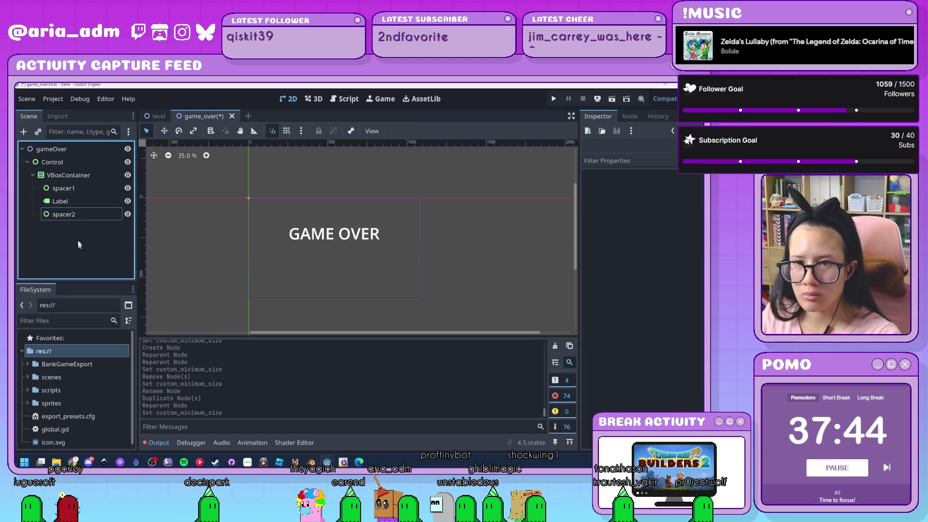
pyautogui.click(82, 215)
pyautogui.hotkey('ctrl', 'a')
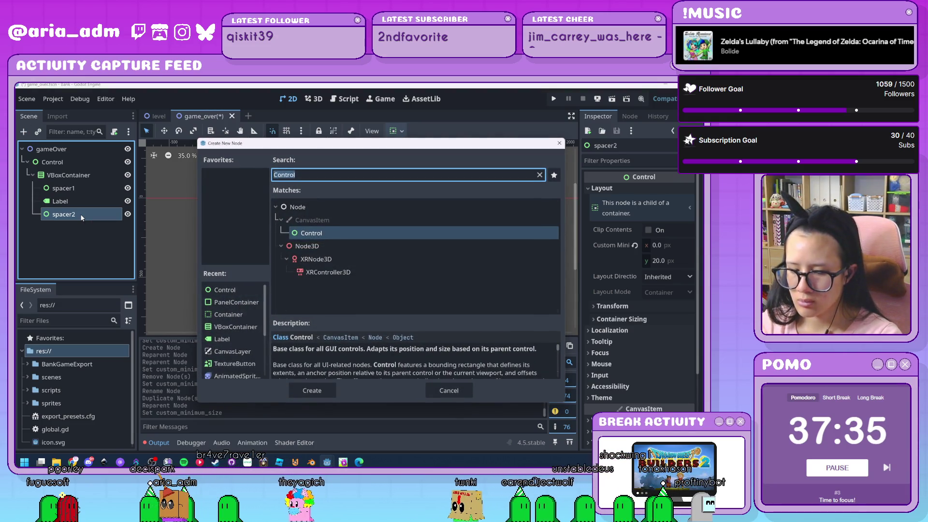
# Step: Add an HBoxContainer below spacer2 and apply the HCenter Wide anchor preset
pyautogui.write('vb')
pyautogui.press('BackSpace')
pyautogui.press('BackSpace')
pyautogui.write('hb')
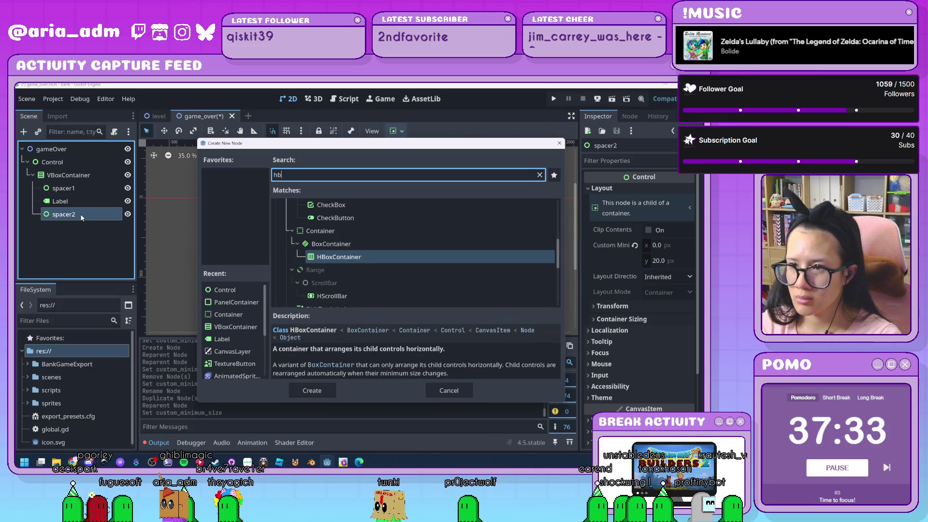
pyautogui.press('Return')
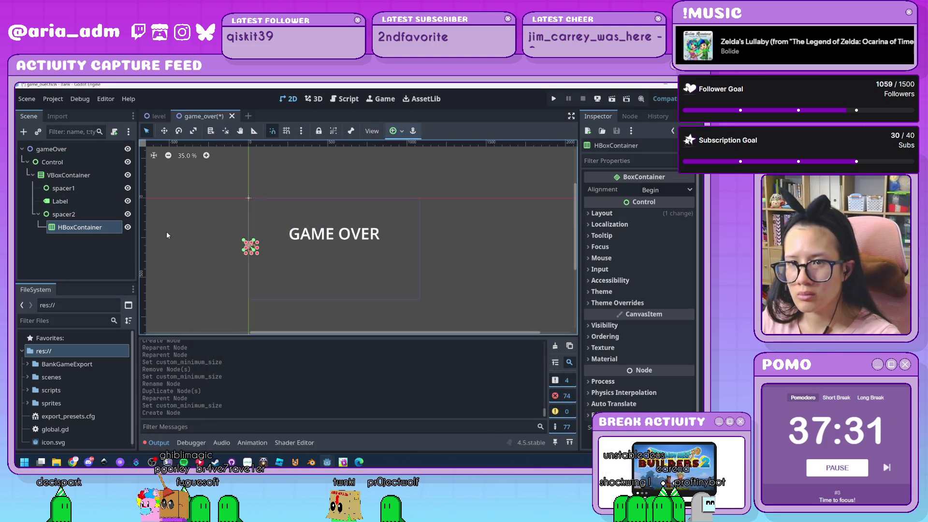
pyautogui.click(397, 130)
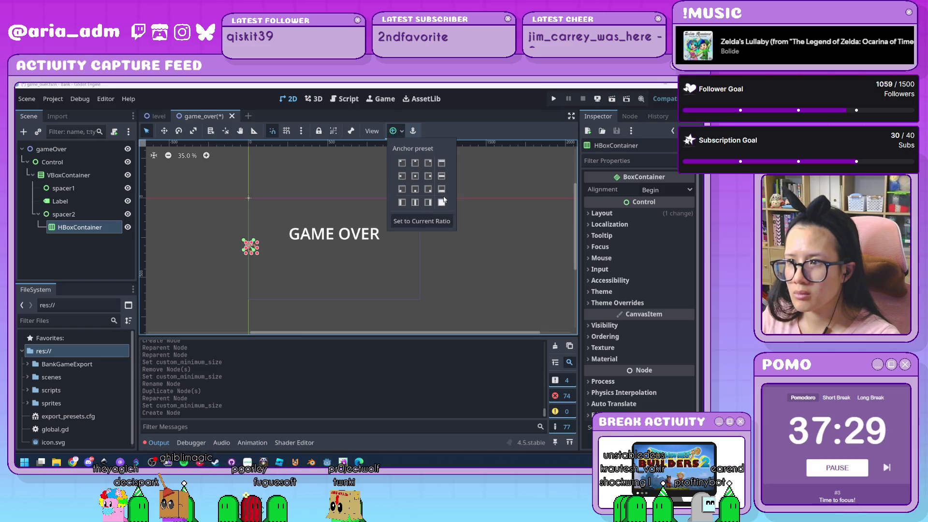
pyautogui.click(442, 176)
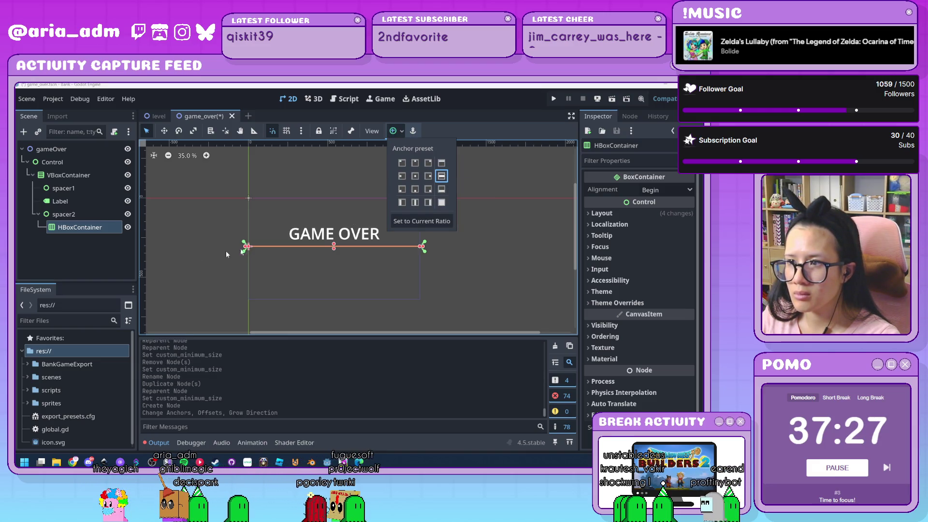
# Step: Add a Button child to the HBoxContainer labelled REPLAY
pyautogui.click(85, 230)
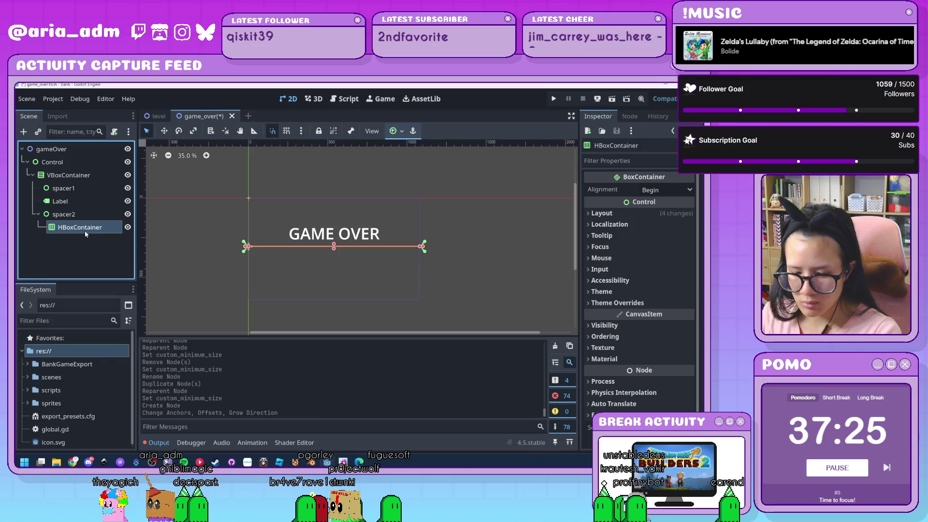
pyautogui.hotkey('ctrl', 'a')
pyautogui.write('button')
pyautogui.press('Return')
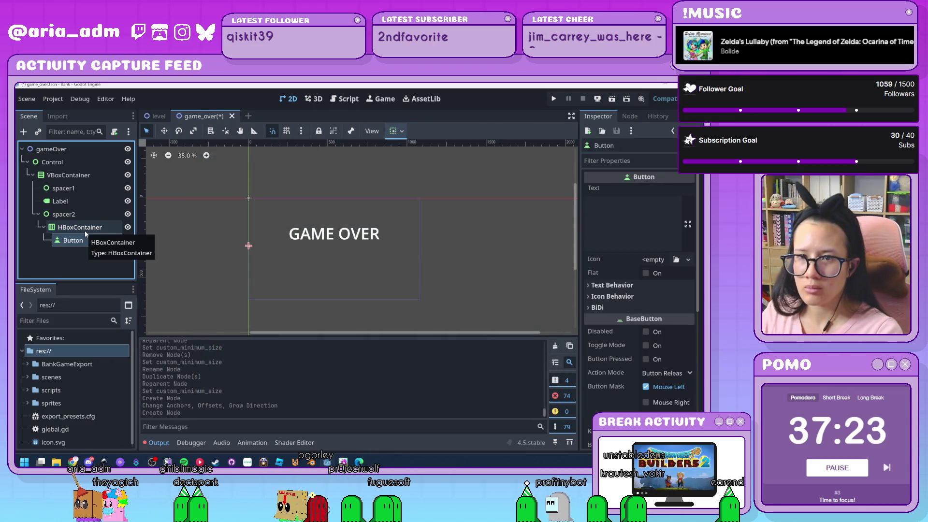
pyautogui.click(641, 217)
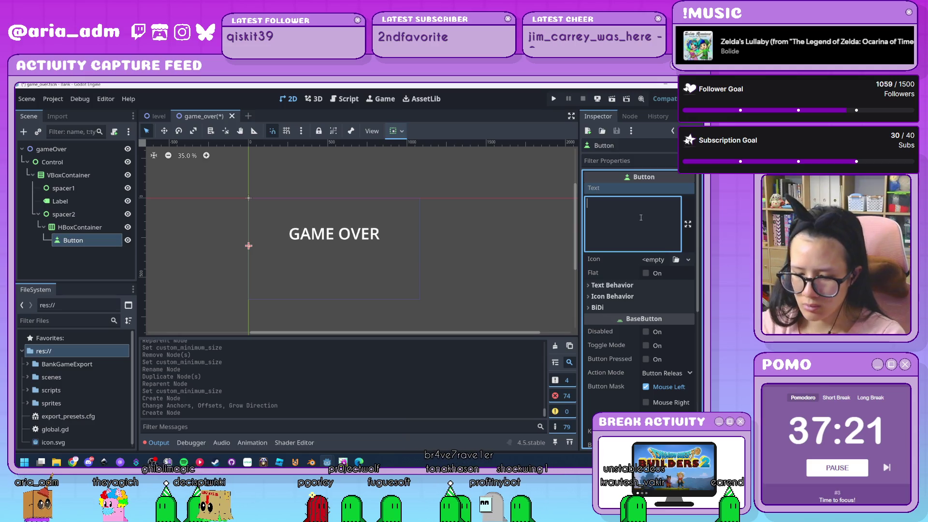
pyautogui.write('REPLAY')
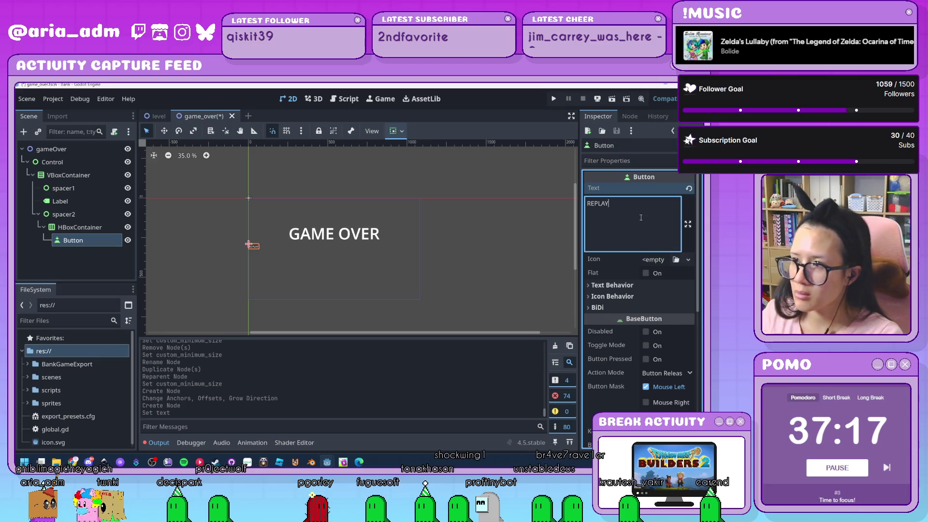
# Step: Add a second Button to the HBoxContainer labelled QUIT
pyautogui.click(83, 231)
pyautogui.hotkey('ctrl', 'a')
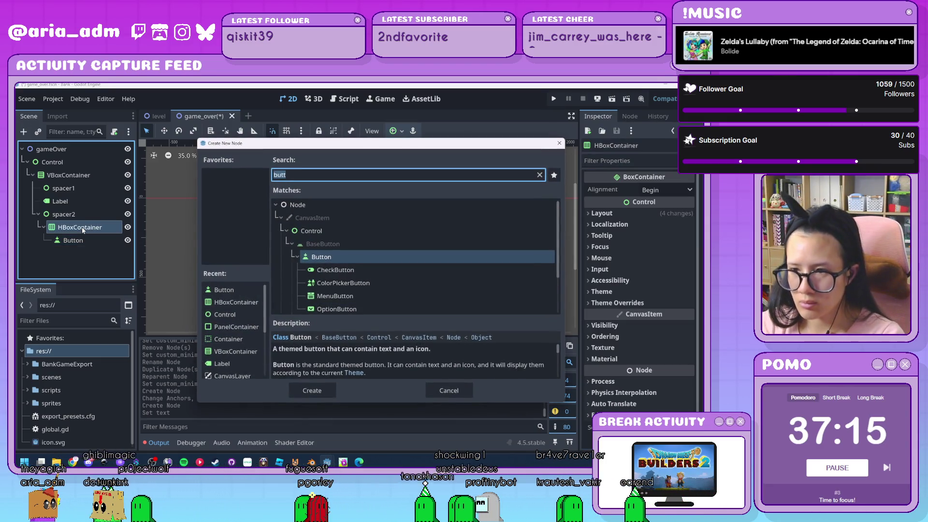
pyautogui.press('Return')
pyautogui.click(660, 216)
pyautogui.write('QUIT')
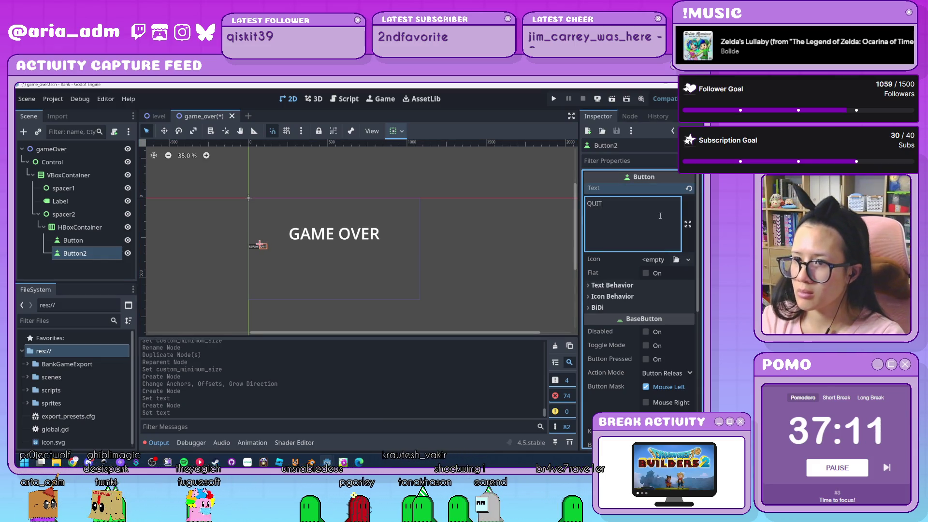
pyautogui.click(79, 227)
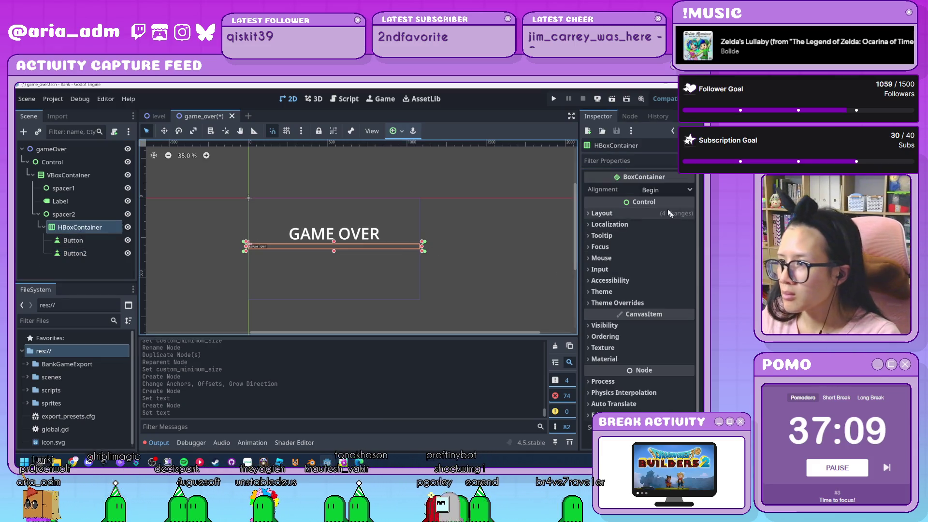
# Step: Center the REPLAY and QUIT buttons within the HBoxContainer row
pyautogui.click(646, 211)
pyautogui.click(660, 191)
pyautogui.click(665, 213)
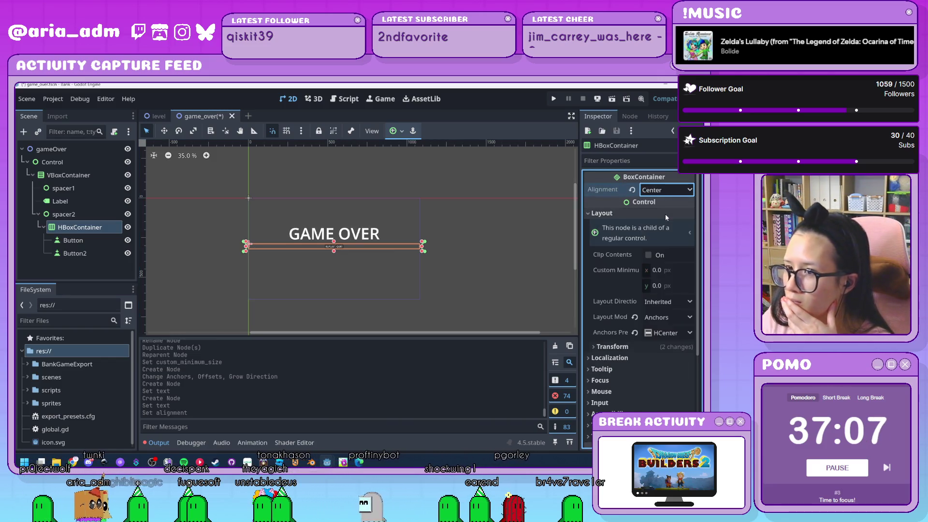
pyautogui.scroll(-3, 622, 251)
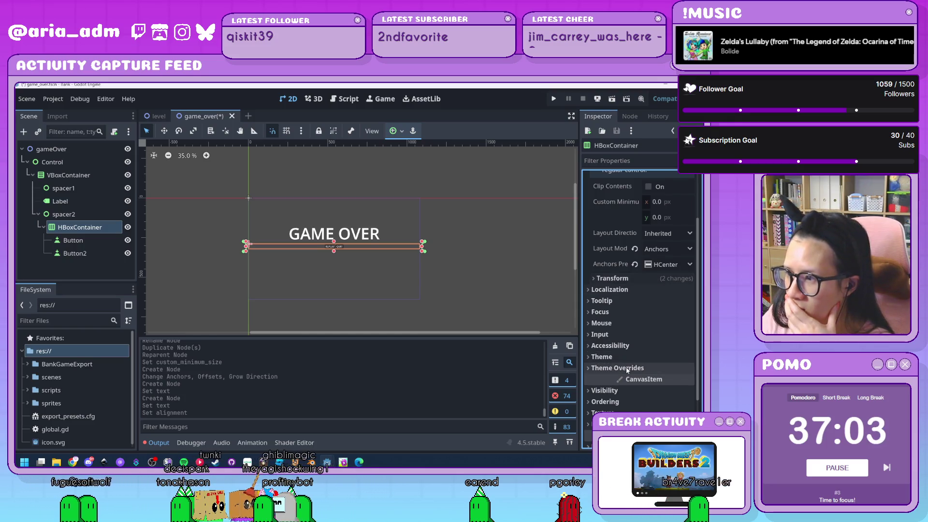
pyautogui.click(617, 280)
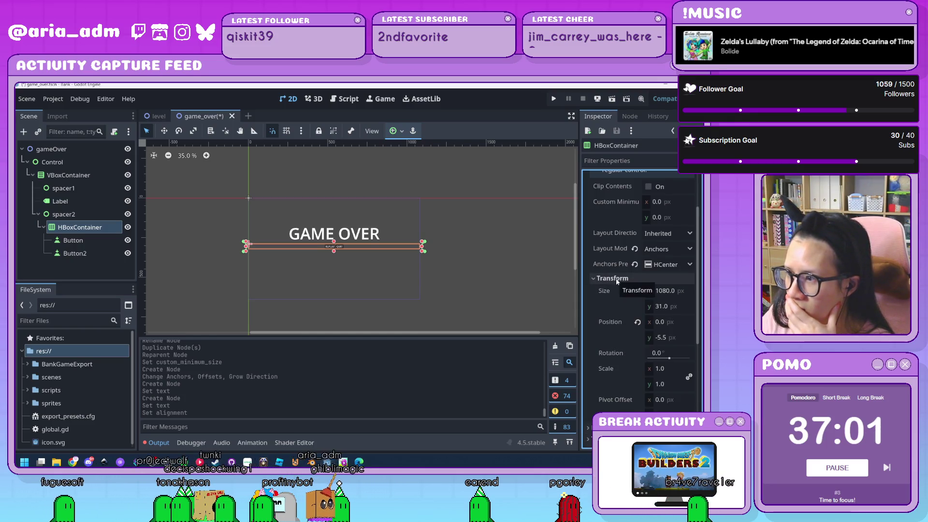
pyautogui.scroll(-5, 608, 338)
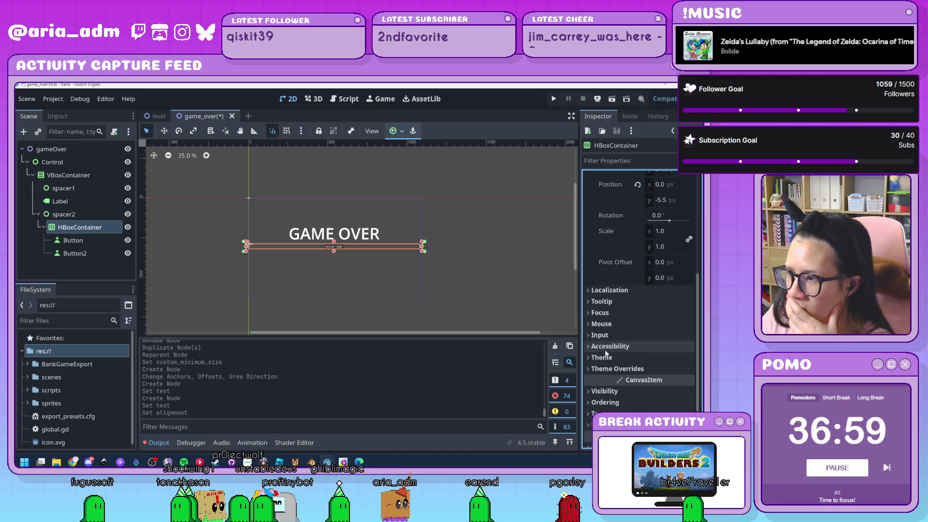
pyautogui.scroll(-3, 616, 379)
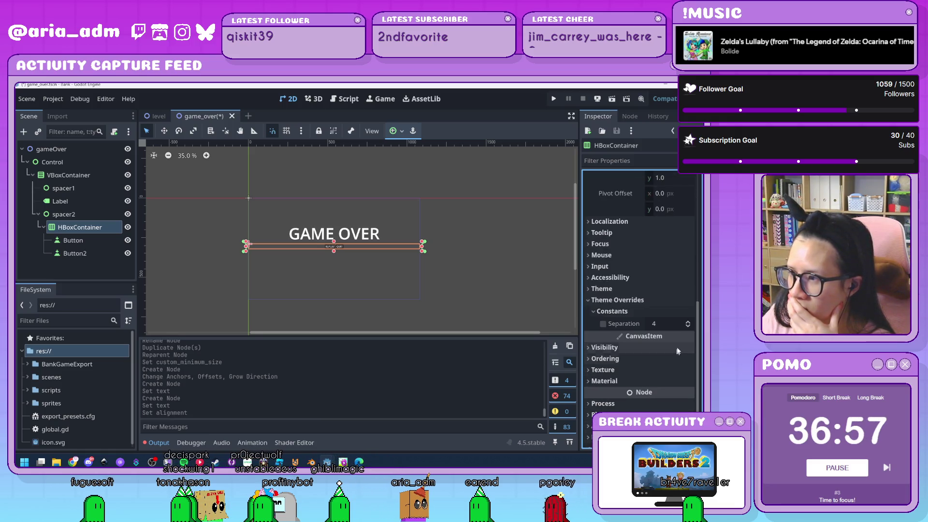
# Step: Set a custom separation of 50 between the REPLAY and QUIT buttons
pyautogui.doubleClick(688, 322)
pyautogui.moveTo(688, 323); pyautogui.dragTo(688, 403)
pyautogui.click(661, 323)
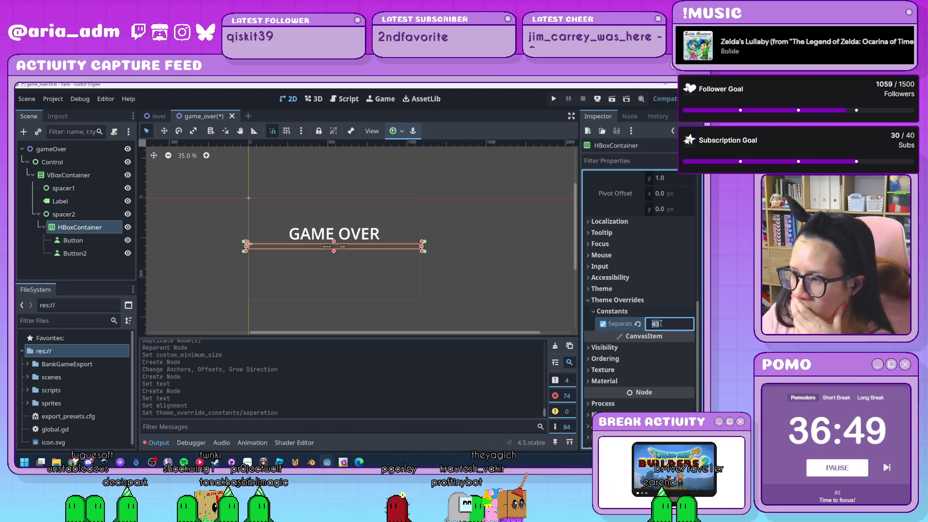
pyautogui.write('50')
pyautogui.press('Return')
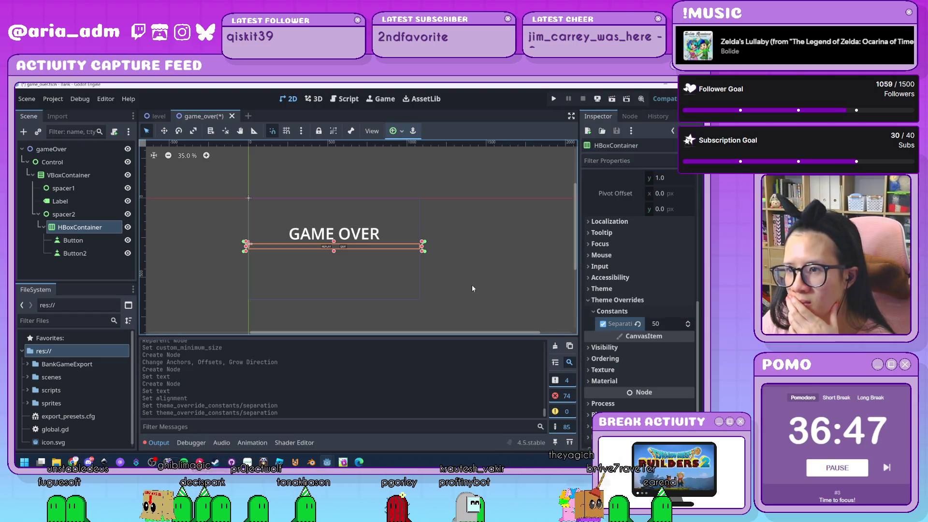
pyautogui.click(472, 289)
pyautogui.scroll(3, 471, 288)
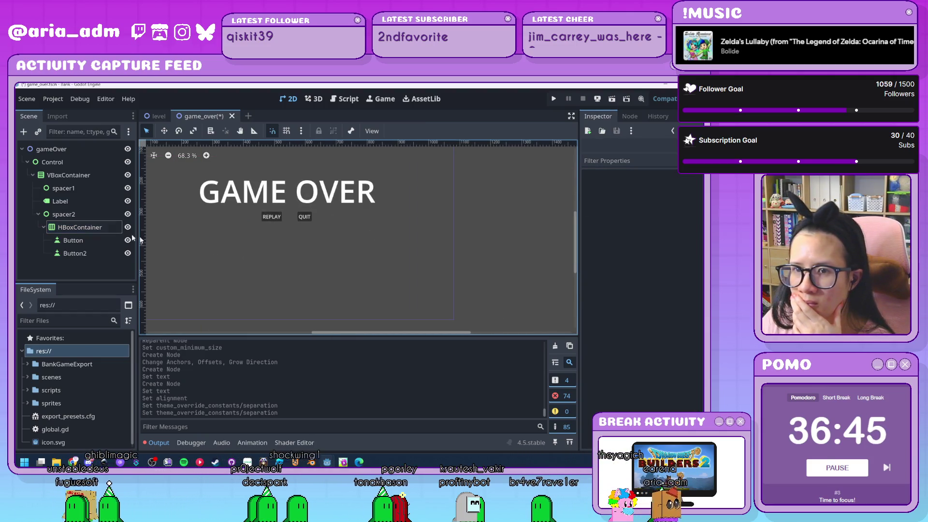
# Step: Drag the HBoxContainer from spacer2 onto the VBoxContainer and collapse it in the tree
pyautogui.click(92, 240)
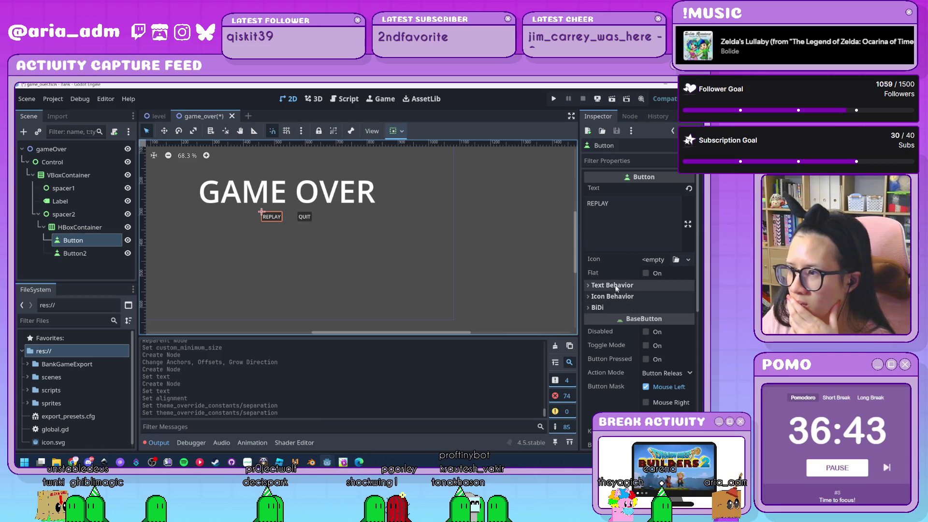
pyautogui.scroll(-2, 616, 286)
pyautogui.scroll(2, 614, 286)
pyautogui.click(76, 214)
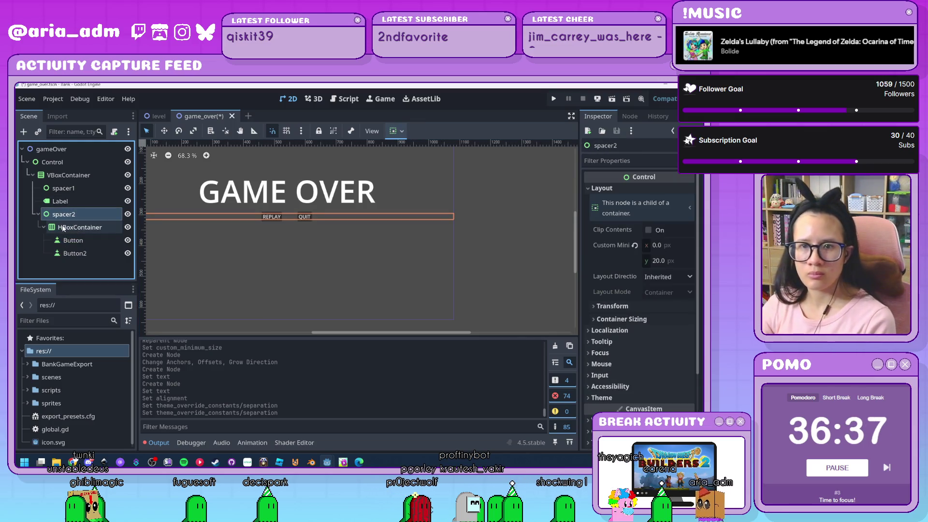
pyautogui.click(63, 229)
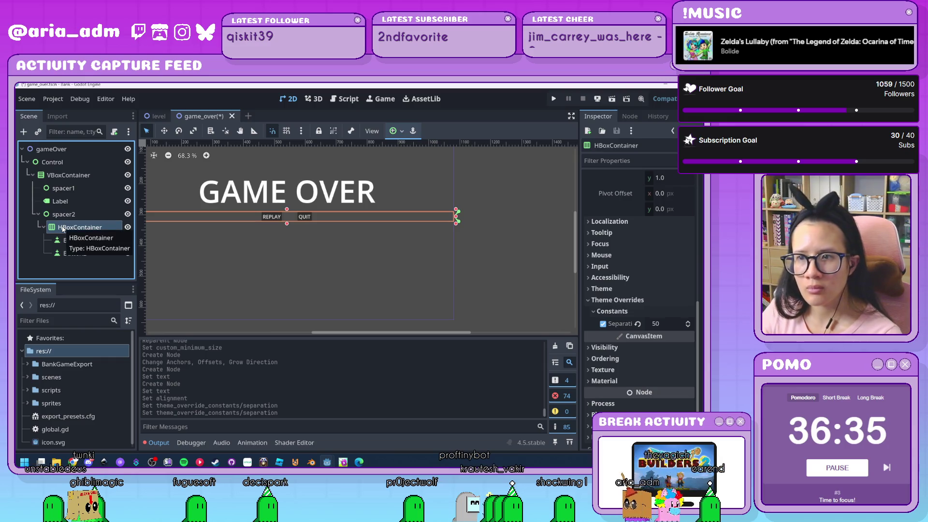
pyautogui.moveTo(59, 231); pyautogui.dragTo(68, 176)
pyautogui.press('Left')
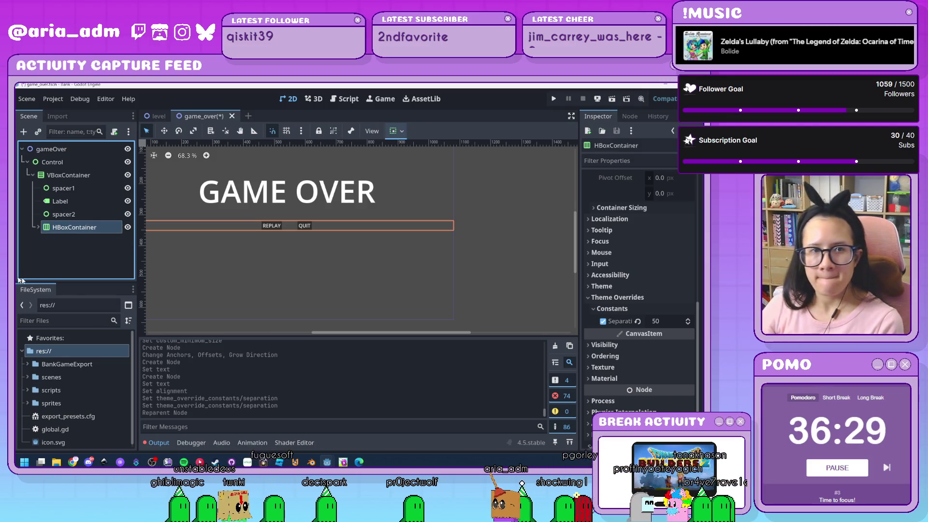
# Step: Add a Label2 node under VBoxContainer, placed above the HBoxContainer
pyautogui.click(283, 216)
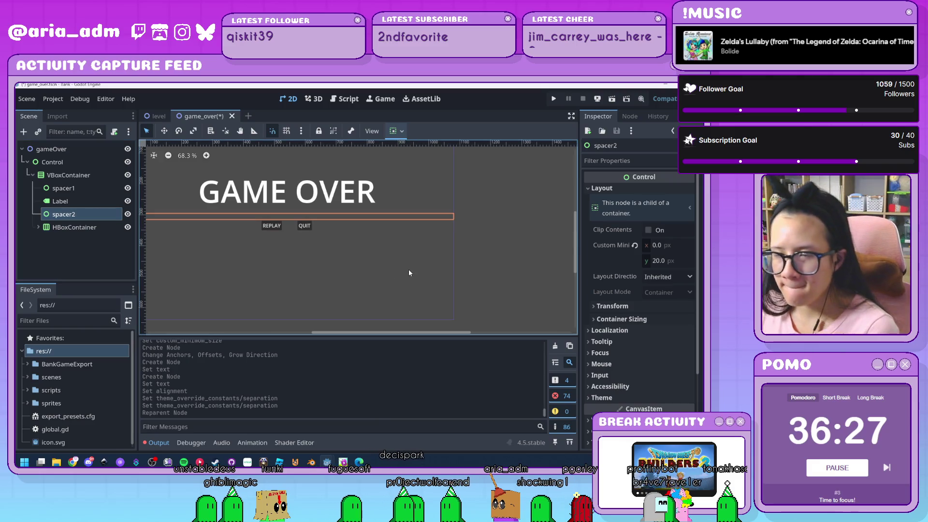
pyautogui.scroll(-4, 282, 269)
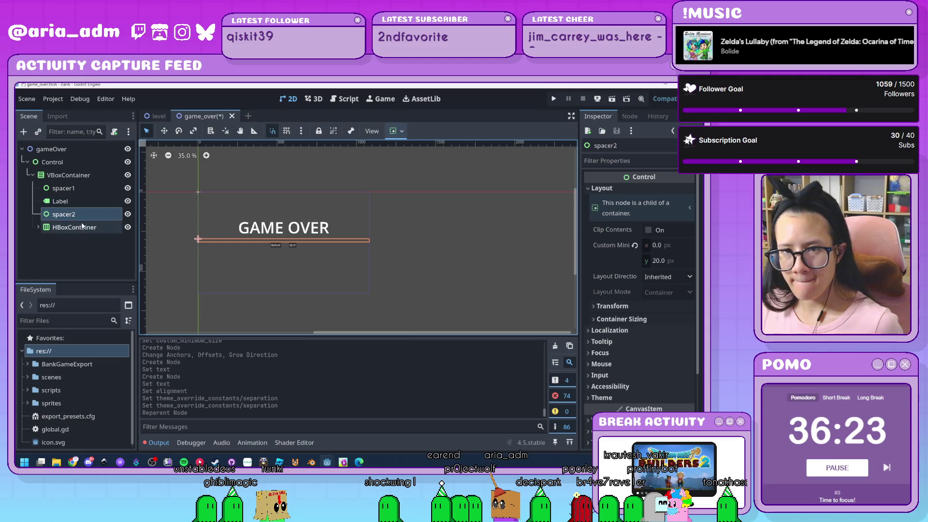
pyautogui.click(60, 175)
pyautogui.hotkey('ctrl', 'a')
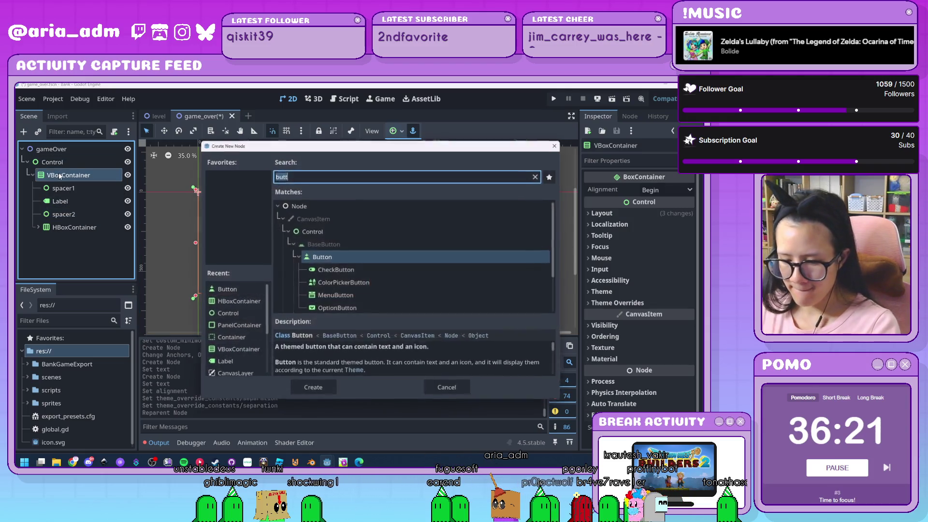
pyautogui.write('label')
pyautogui.press('Return')
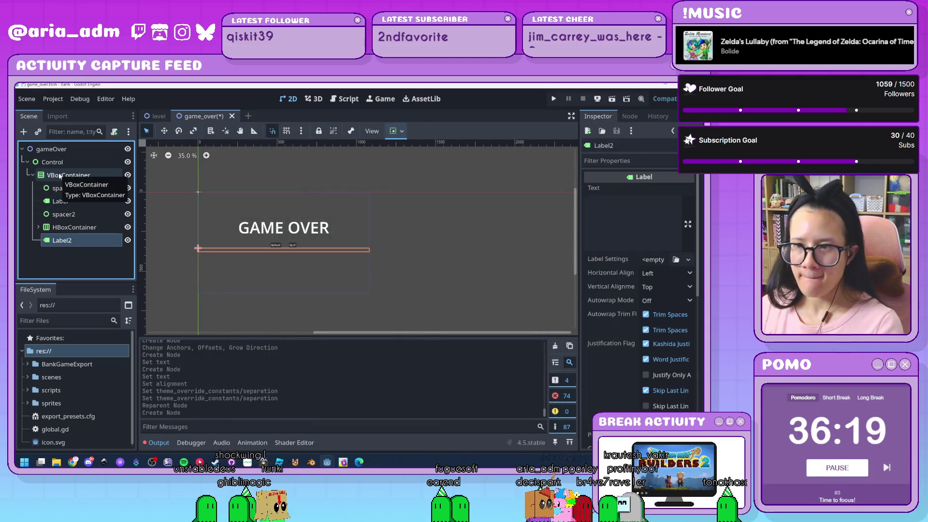
pyautogui.moveTo(79, 226); pyautogui.dragTo(79, 224)
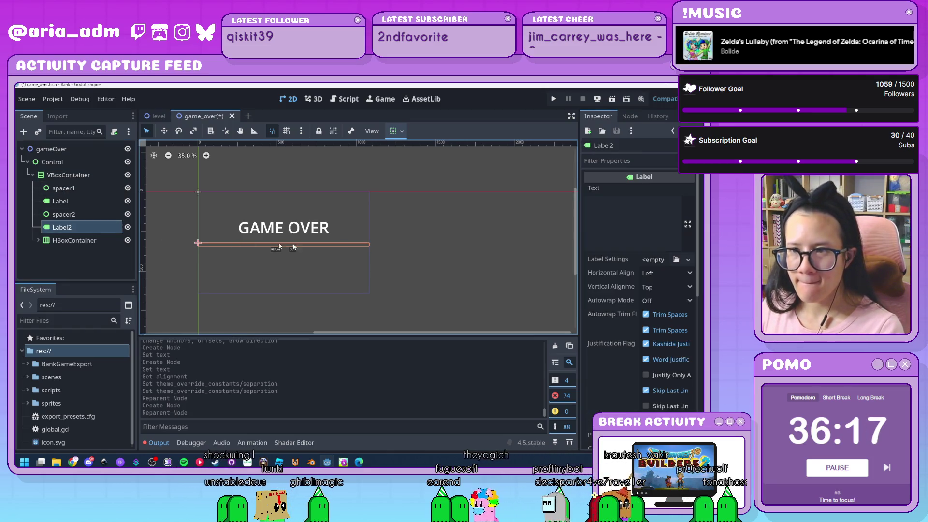
# Step: Set Label2's text to FINAL SCORE with center horizontal alignment
pyautogui.click(651, 237)
pyautogui.write('FINAL SCORE')
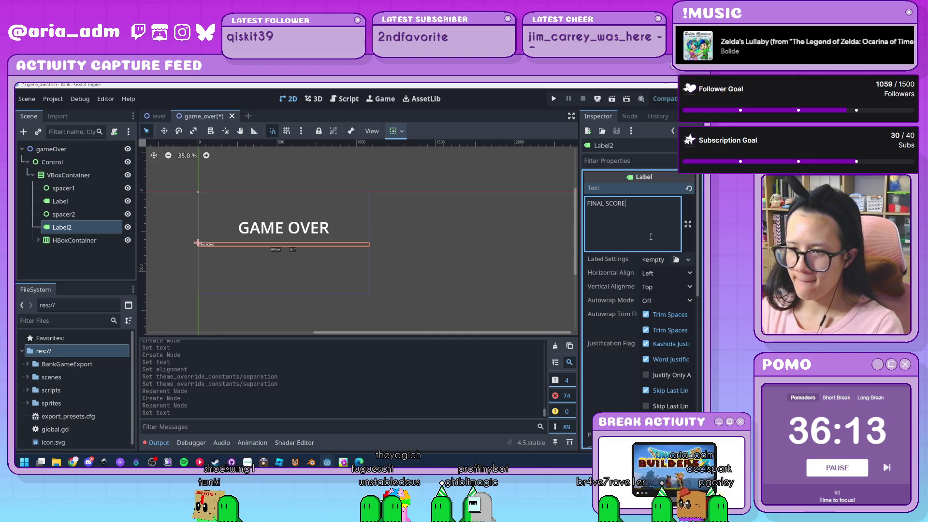
pyautogui.click(663, 274)
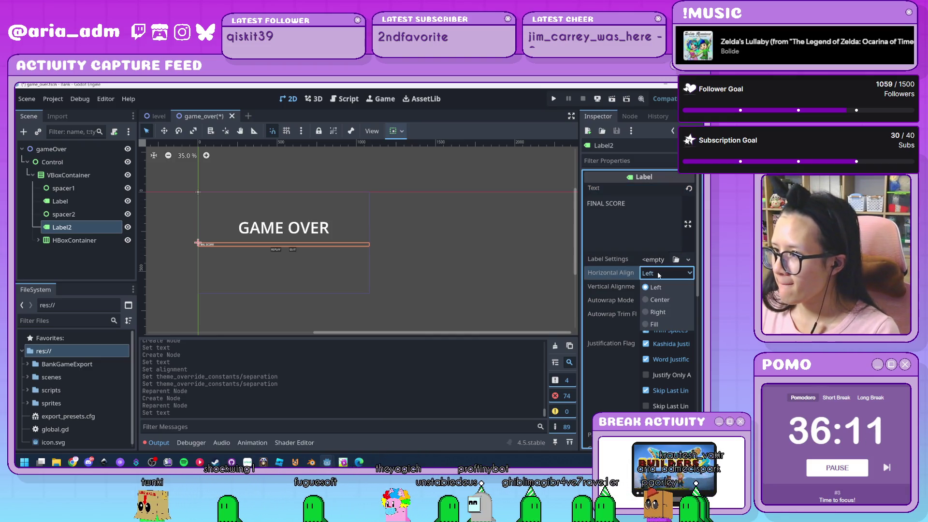
pyautogui.click(658, 300)
pyautogui.click(288, 302)
pyautogui.click(67, 228)
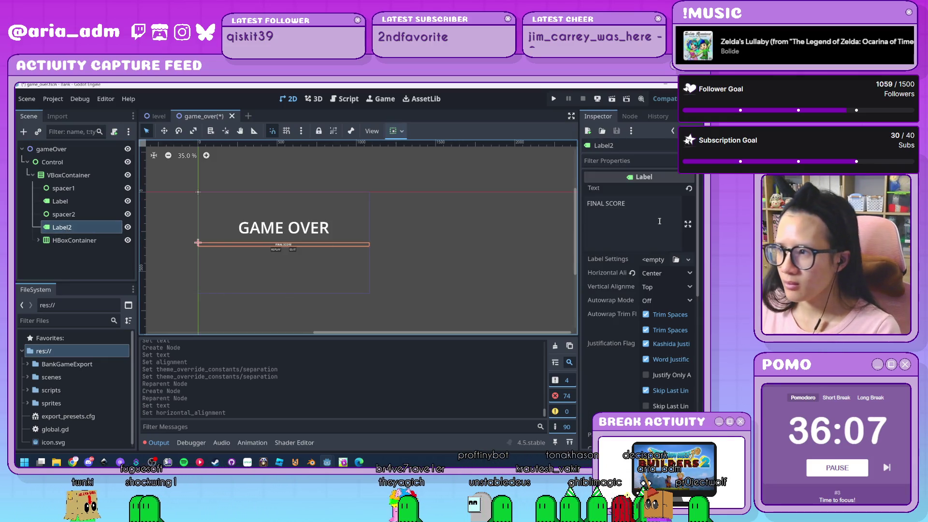
# Step: Override Label2's font size to 48 px in Theme Overrides
pyautogui.scroll(-5, 630, 339)
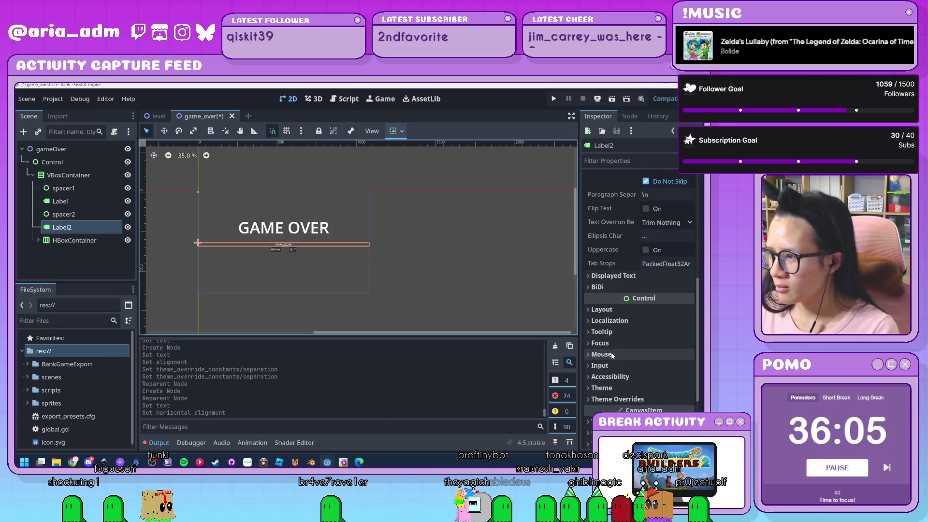
pyautogui.click(615, 391)
pyautogui.click(615, 390)
pyautogui.click(621, 399)
pyautogui.scroll(-3, 628, 395)
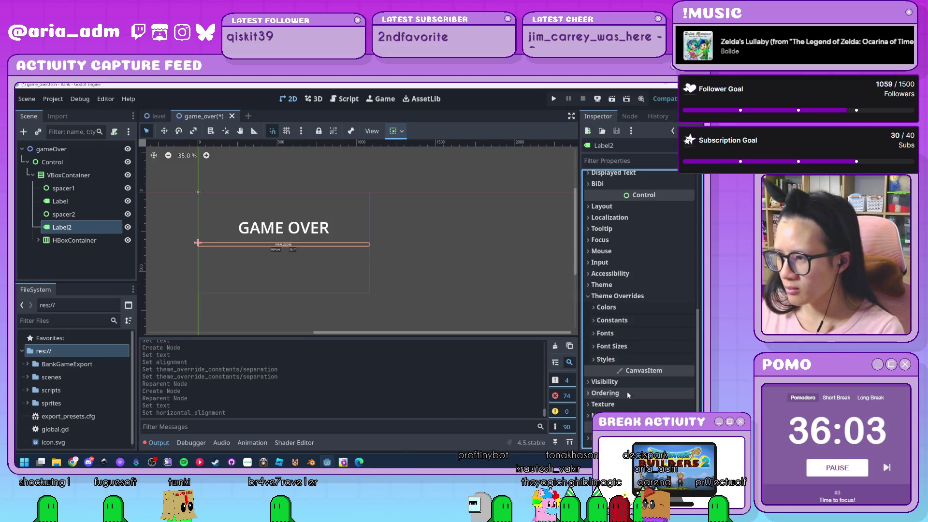
pyautogui.click(612, 346)
pyautogui.click(665, 359)
pyautogui.write('146')
pyautogui.press('Return')
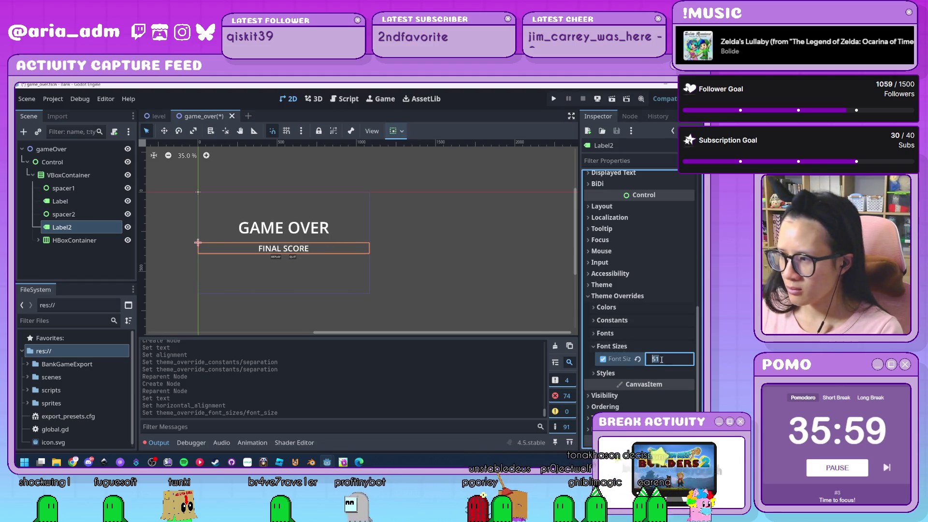
pyautogui.write('48')
pyautogui.press('Return')
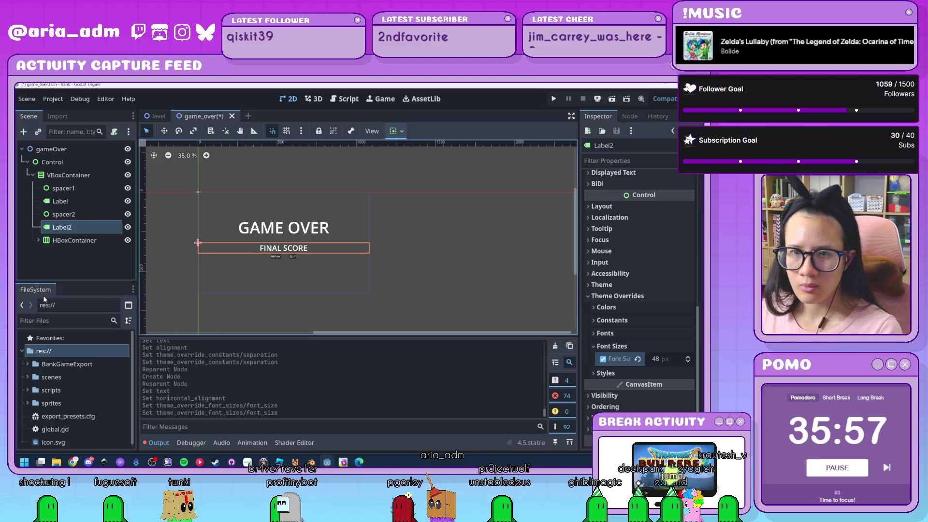
# Step: Add another Label node beneath Label2
pyautogui.click(79, 239)
pyautogui.click(80, 232)
pyautogui.hotkey('ctrl', 'a')
pyautogui.write('labe')
pyautogui.press('Return')
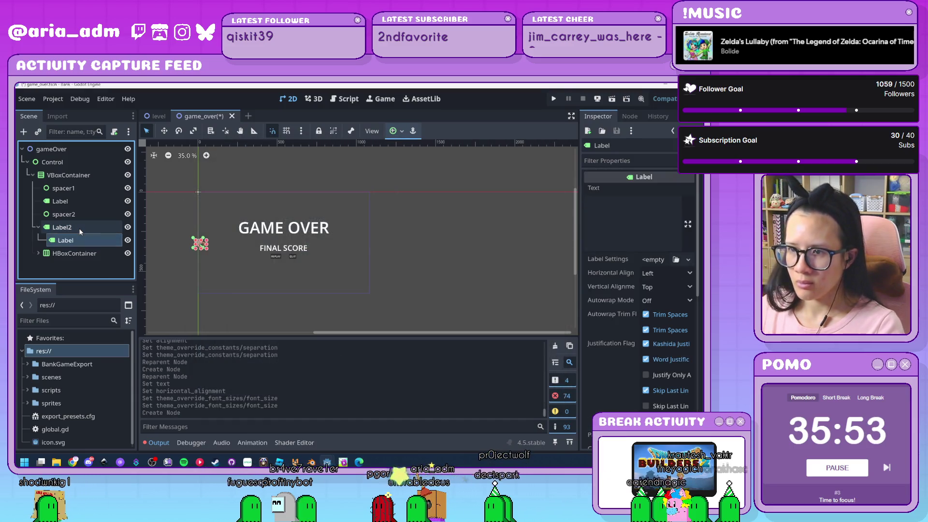
# Step: Move Label3 into the VBoxContainer after Label2, set its text to 0, and center it
pyautogui.moveTo(73, 240)
pyautogui.mouseDown()
pyautogui.moveTo(73, 231)
pyautogui.moveTo(72, 257)
pyautogui.moveTo(69, 237)
pyautogui.mouseUp()
pyautogui.click(625, 223)
pyautogui.write('0')
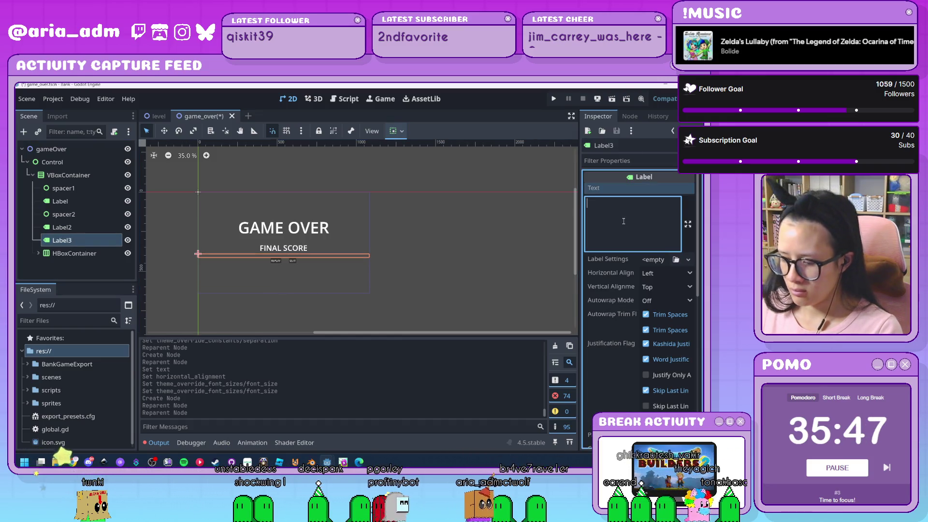
pyautogui.click(658, 274)
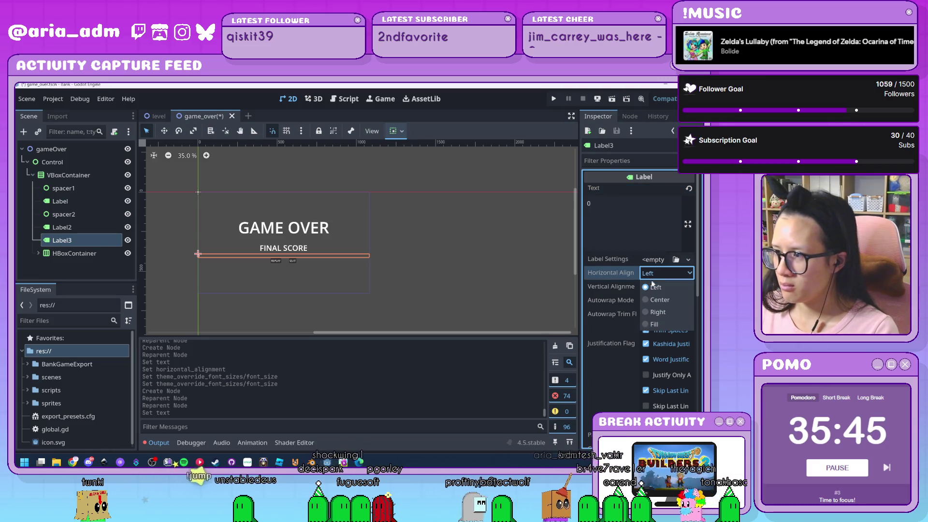
pyautogui.click(657, 299)
# Step: Override Label3's font size to 121 px
pyautogui.scroll(-5, 628, 366)
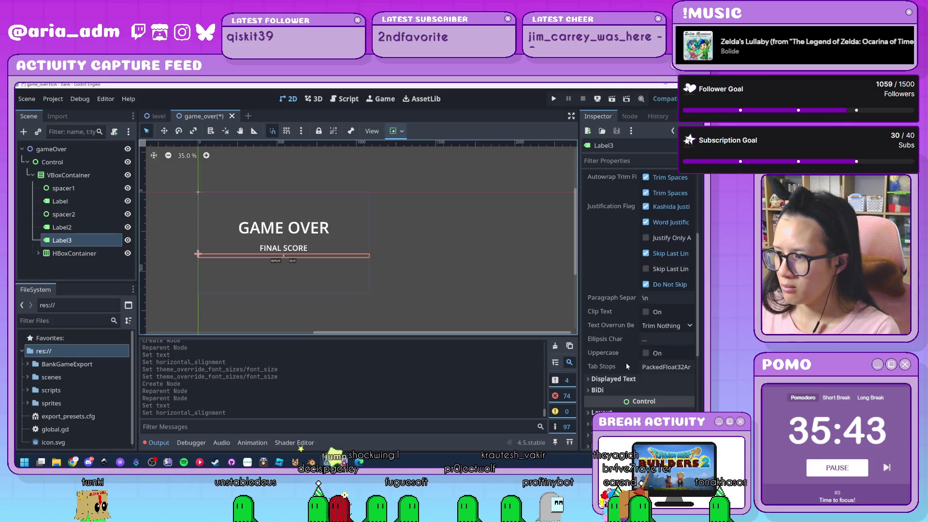
pyautogui.click(624, 399)
pyautogui.scroll(-2, 638, 410)
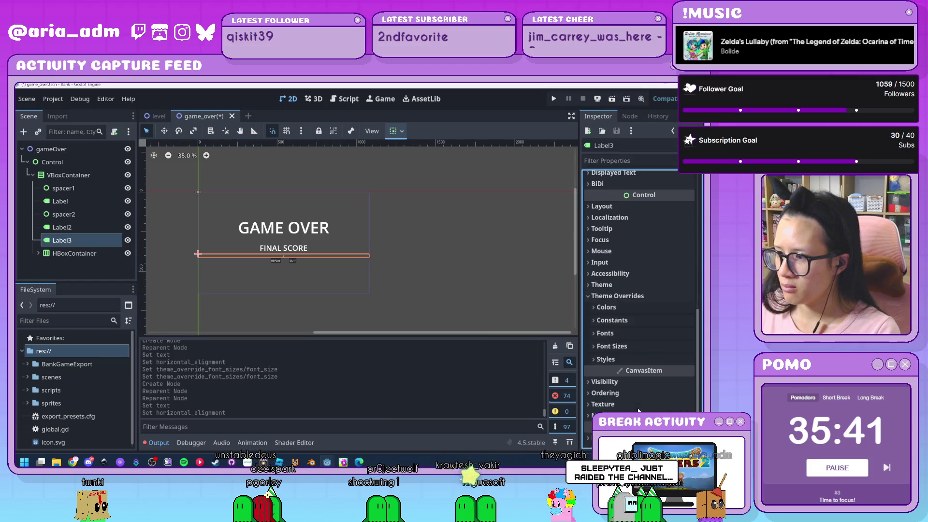
pyautogui.click(613, 346)
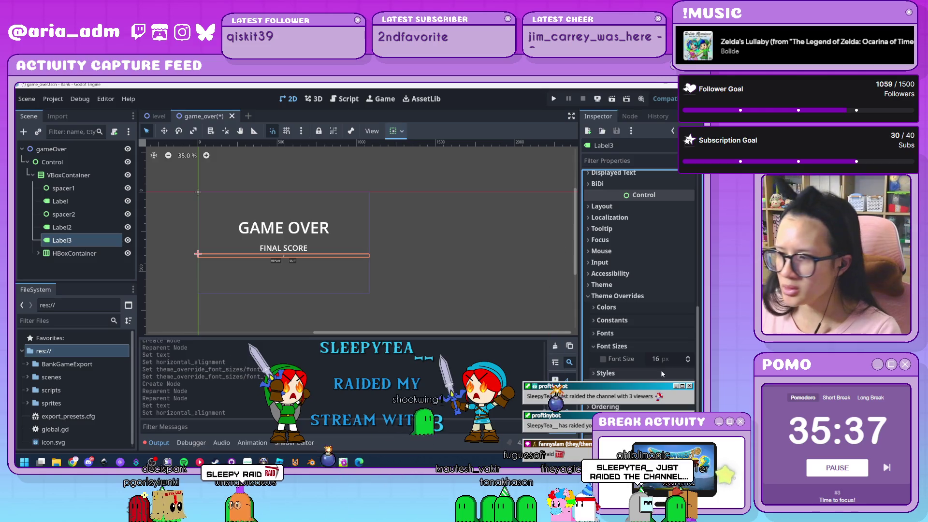
pyautogui.moveTo(666, 361); pyautogui.dragTo(697, 361)
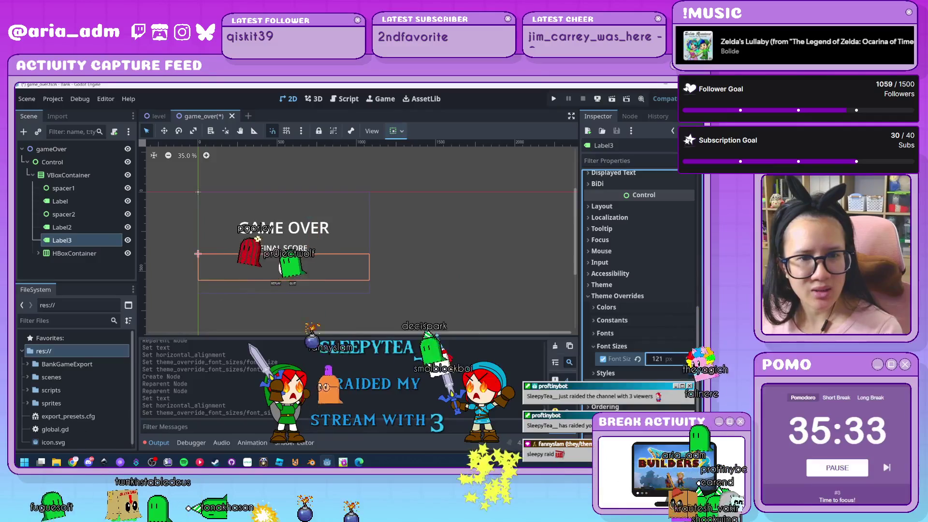
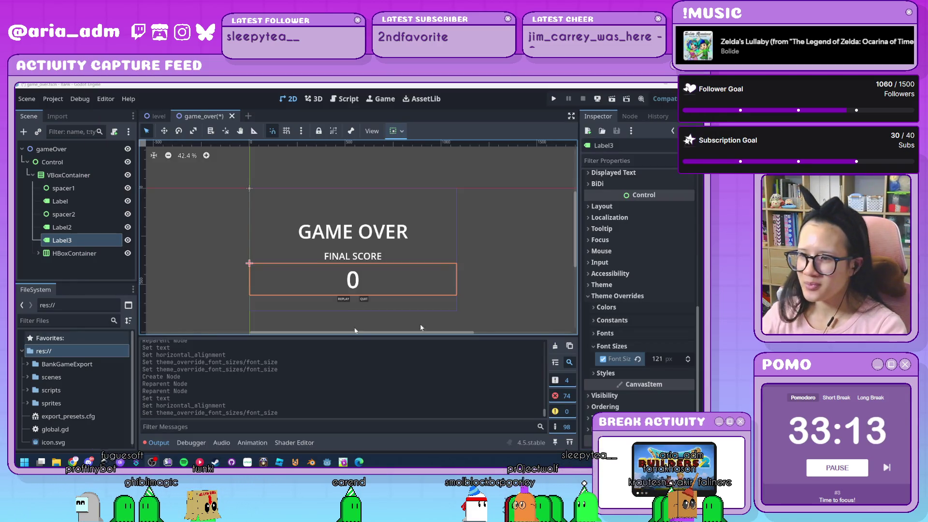
# Step: Clear the selection on the game_over canvas and switch to the level scene
pyautogui.click(522, 292)
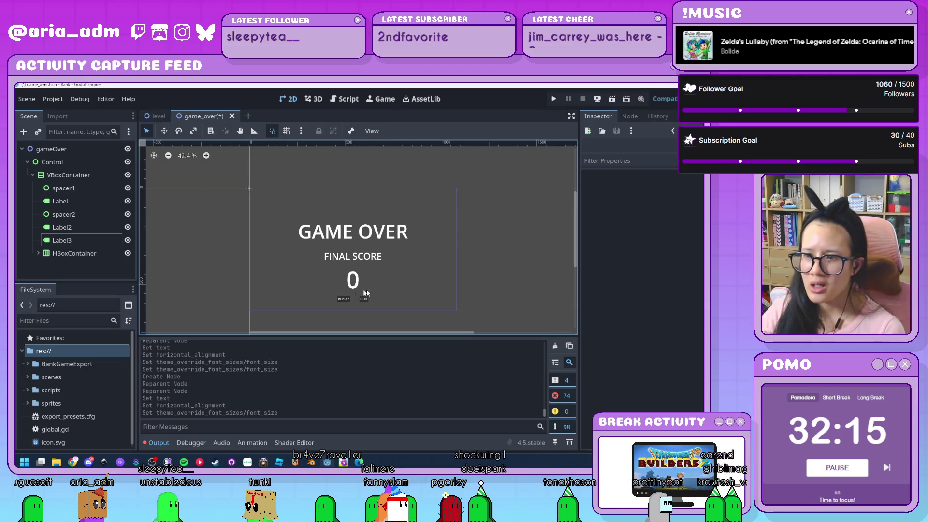
pyautogui.click(155, 116)
# Step: Browse level.gd, door_shared.gd and then global.gd at line 39
pyautogui.scroll(2, 265, 253)
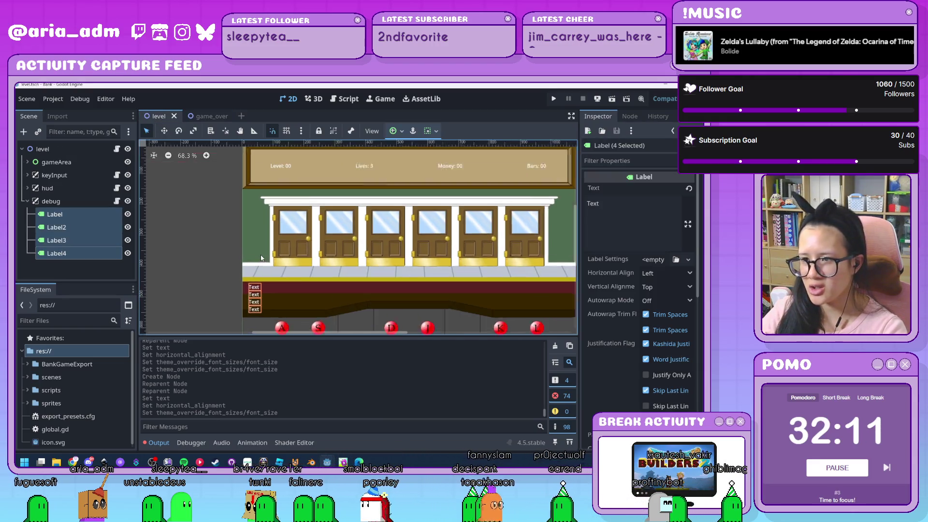
pyautogui.click(116, 149)
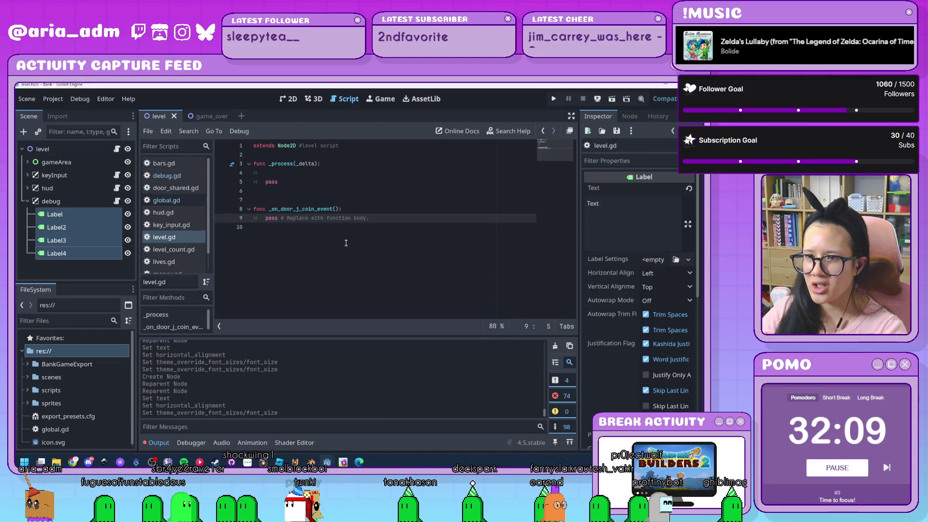
pyautogui.click(175, 188)
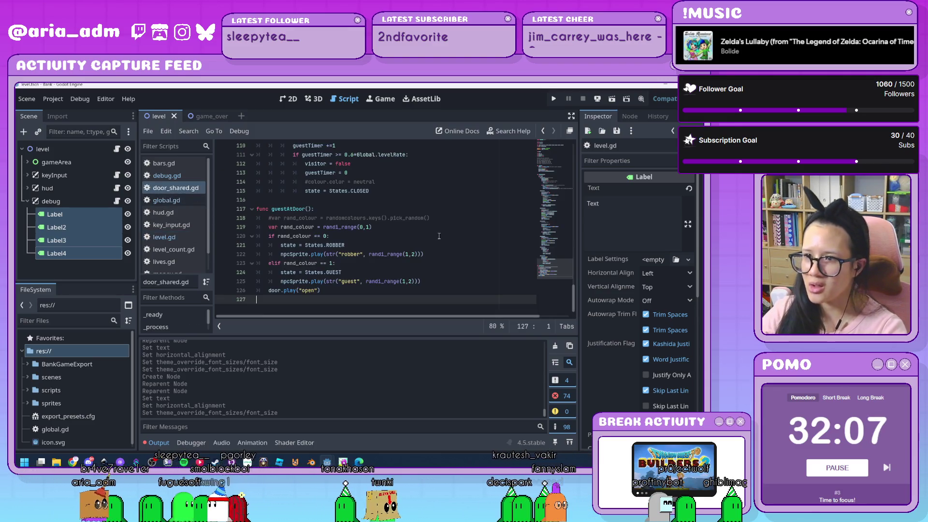
pyautogui.scroll(10, 433, 246)
pyautogui.scroll(20, 433, 245)
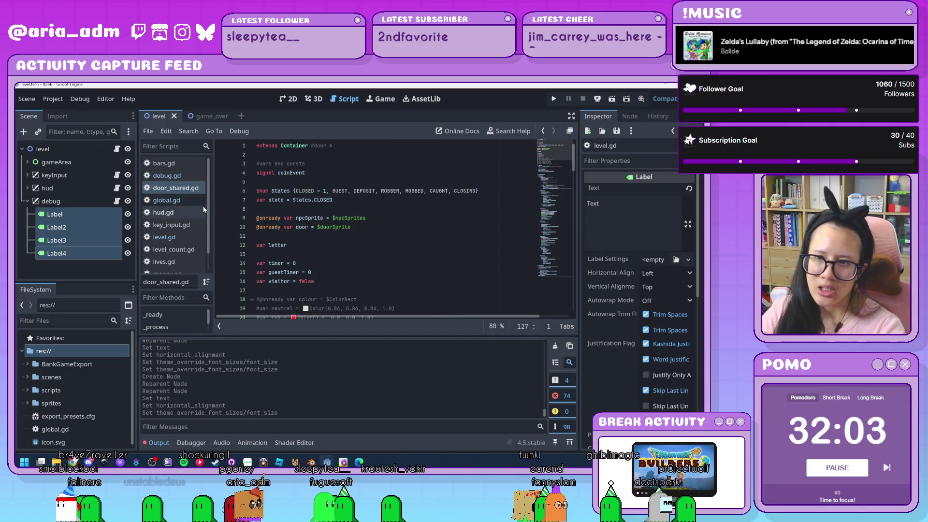
pyautogui.scroll(-5, 427, 262)
pyautogui.scroll(5, 427, 262)
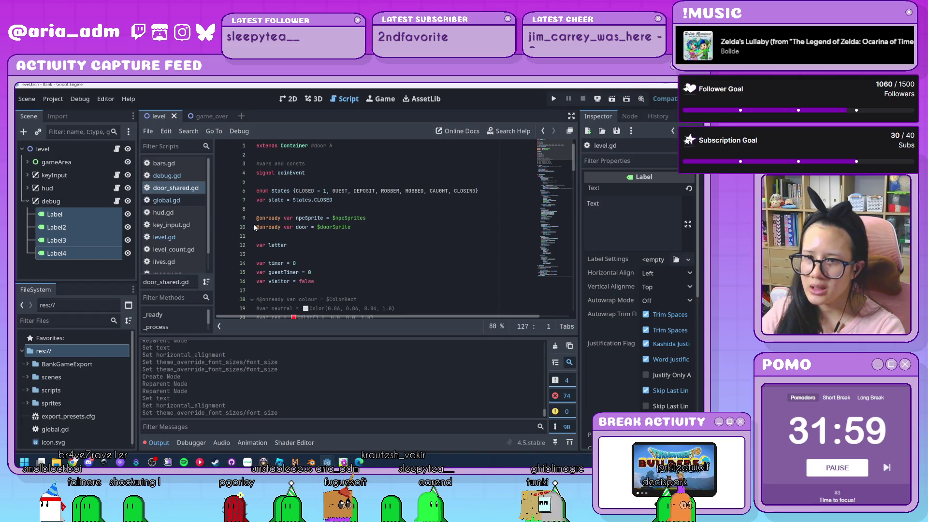
pyautogui.click(167, 200)
pyautogui.click(362, 308)
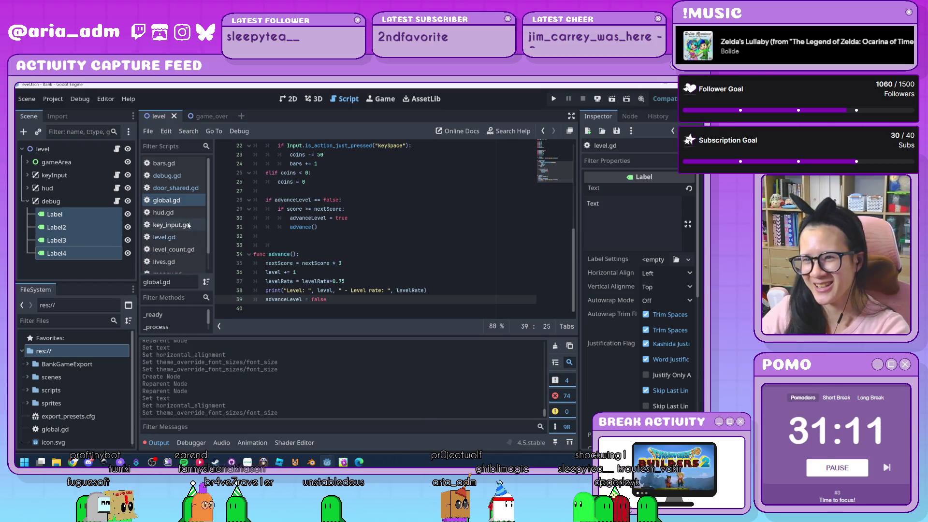
# Step: Check bars.gd and the gameArea and level nodes, then reopen global.gd's advance function
pyautogui.click(188, 165)
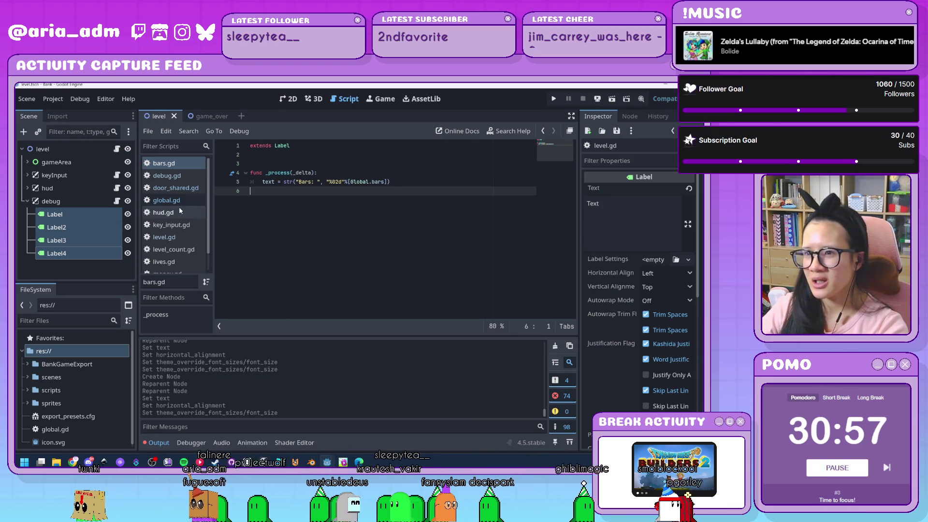
pyautogui.click(82, 219)
pyautogui.click(86, 158)
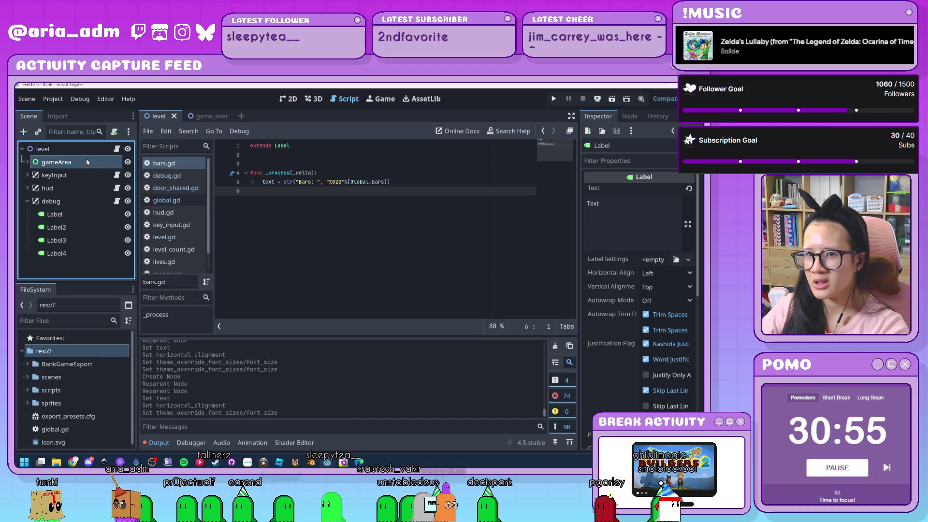
pyautogui.click(77, 151)
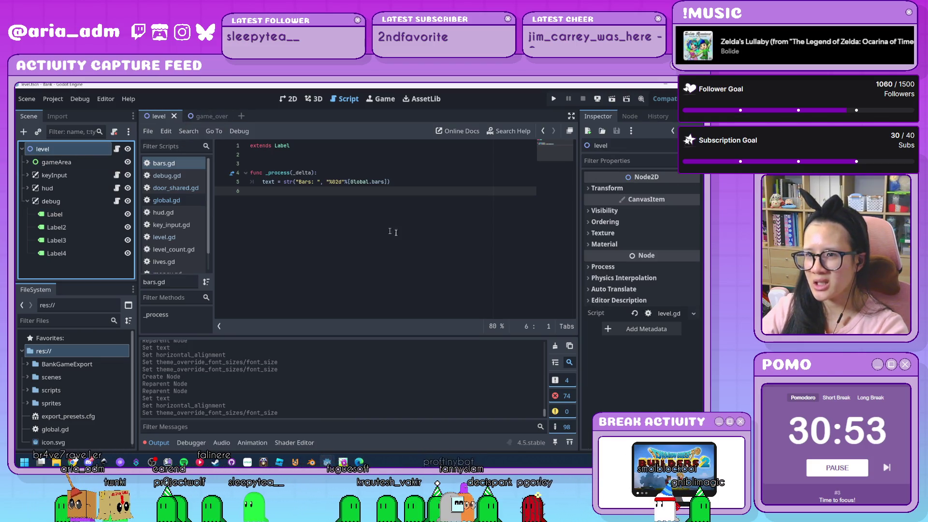
pyautogui.click(195, 202)
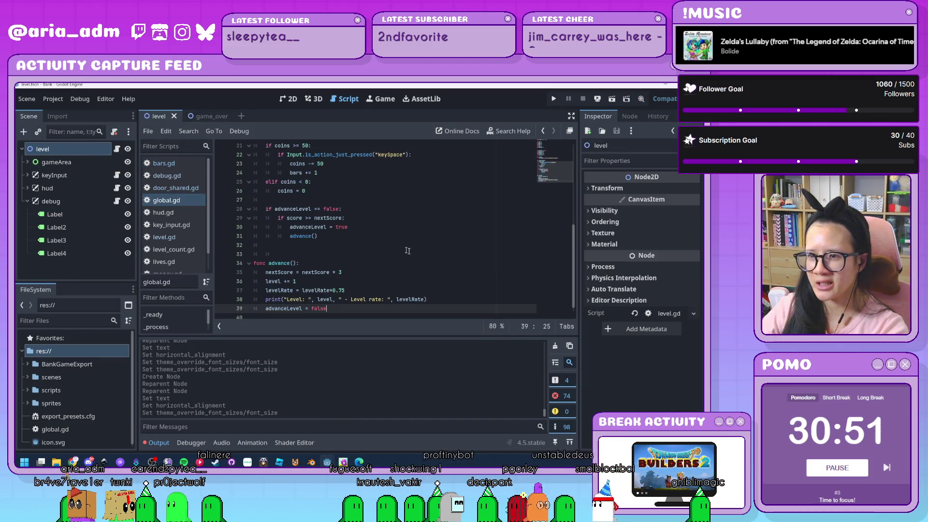
pyautogui.scroll(-1, 411, 254)
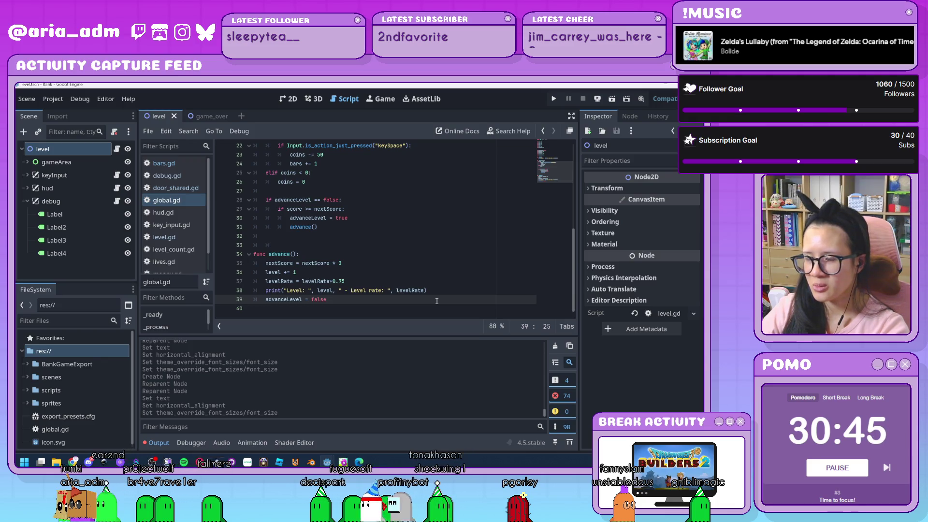
pyautogui.click(208, 116)
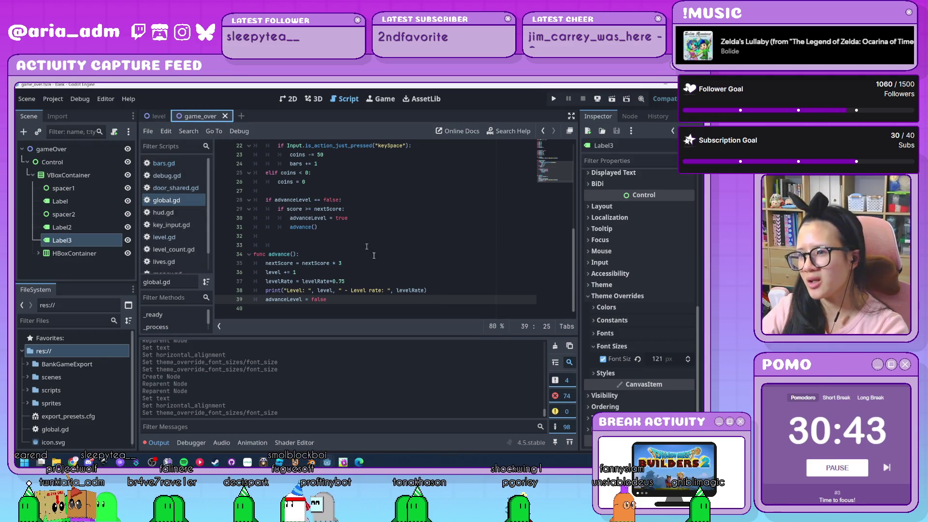
# Step: In the GAME OVER 2D layout, set spacer1's minimum height to 100
pyautogui.click(283, 101)
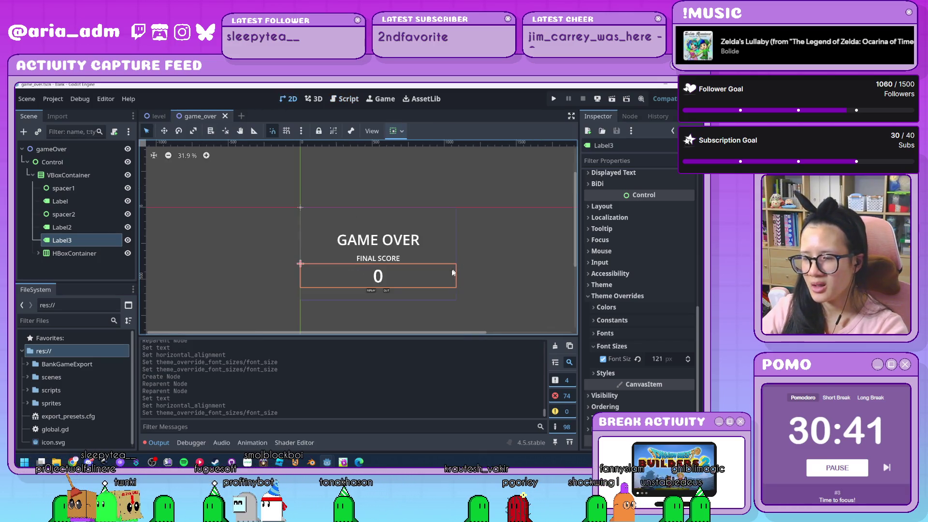
pyautogui.scroll(4, 416, 297)
pyautogui.scroll(-3, 381, 302)
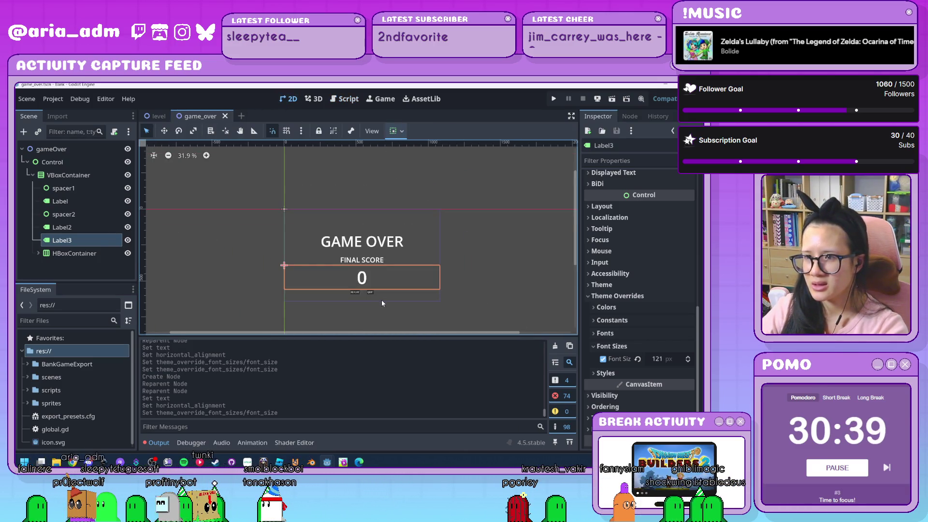
pyautogui.click(92, 191)
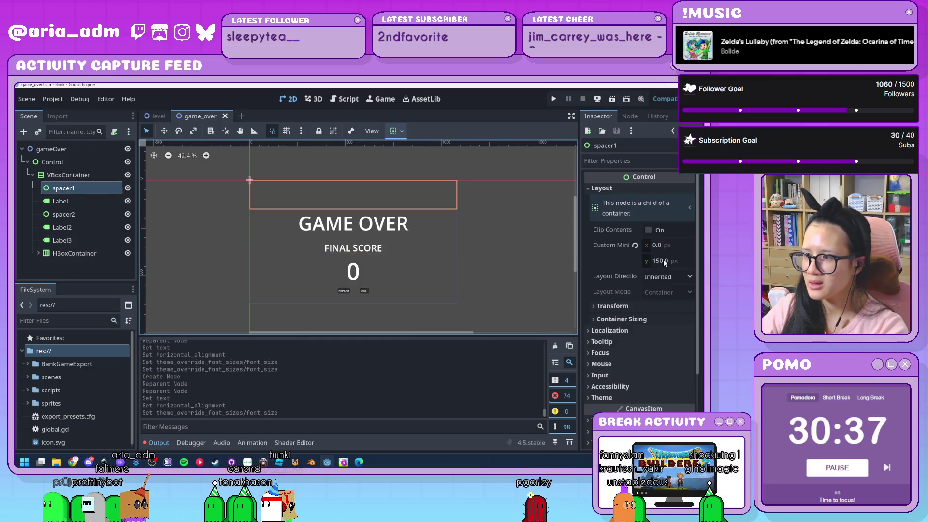
pyautogui.click(667, 261)
pyautogui.write('100')
pyautogui.press('Return')
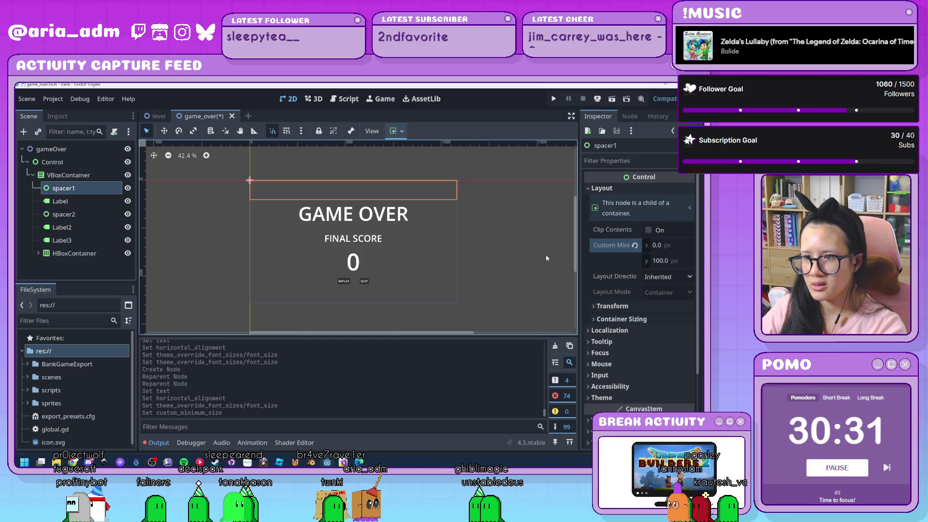
# Step: Delete the spacer1 and spacer2 nodes
pyautogui.click(81, 200)
pyautogui.click(88, 188)
pyautogui.press('Delete')
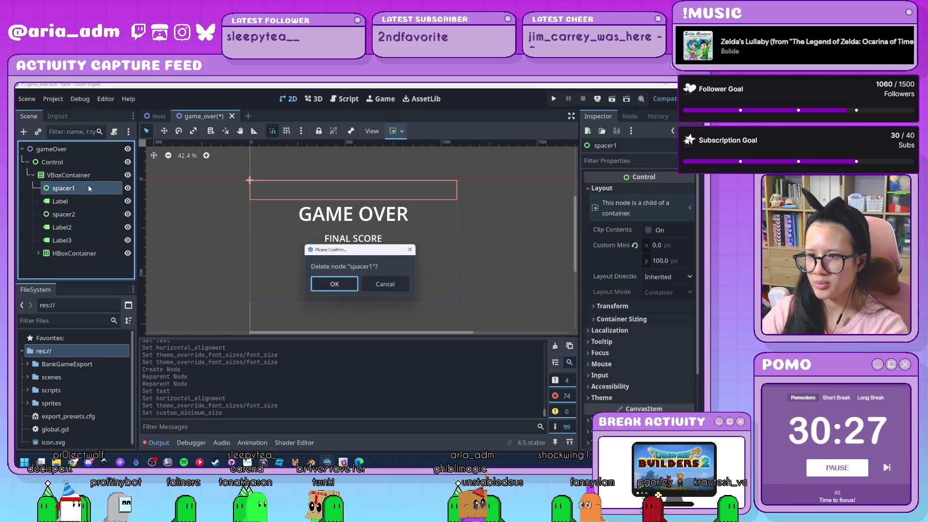
pyautogui.press('Return')
pyautogui.click(88, 200)
pyautogui.press('Delete')
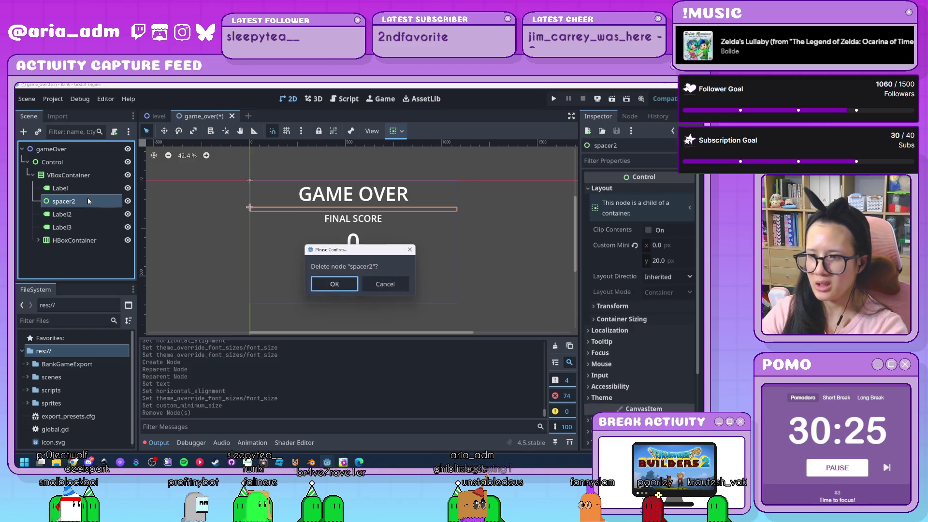
pyautogui.press('Return')
# Step: Set the VBoxContainer's alignment to Center and its separation override to 20
pyautogui.click(80, 177)
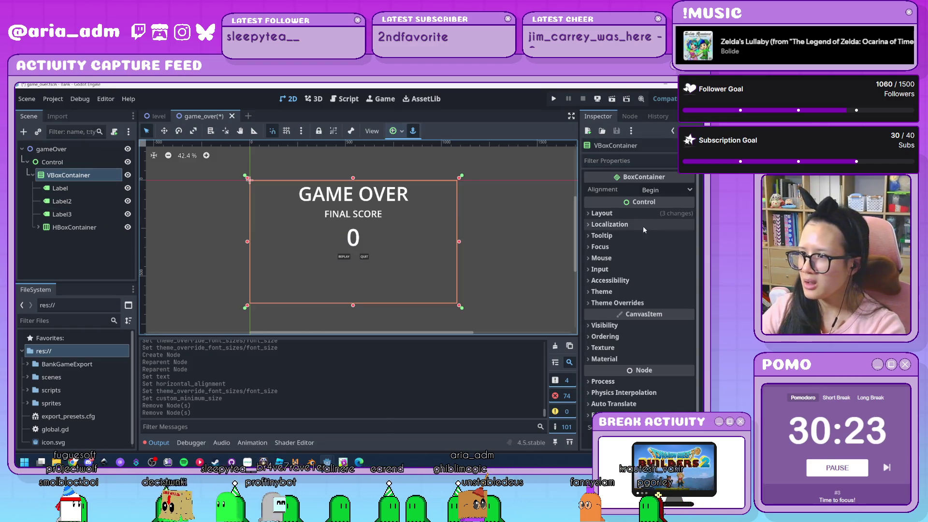
pyautogui.click(666, 189)
pyautogui.click(651, 214)
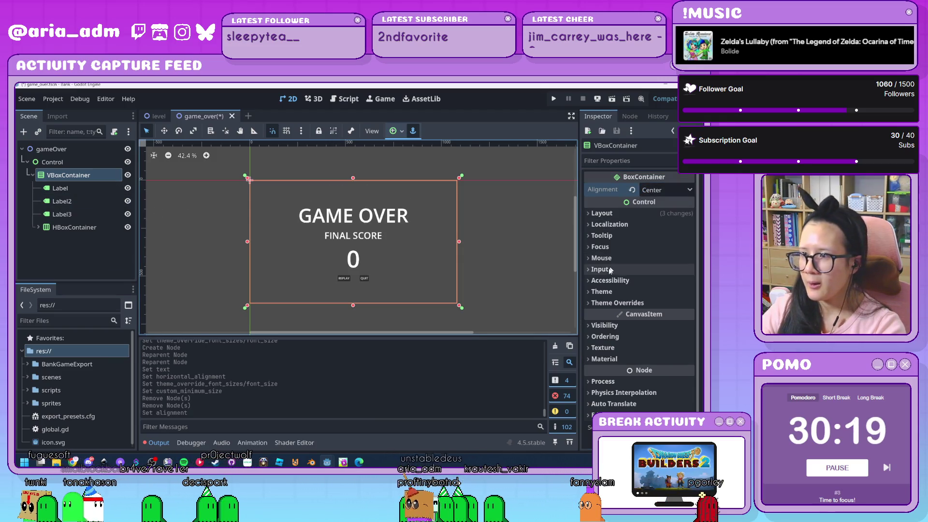
pyautogui.click(611, 304)
pyautogui.click(617, 316)
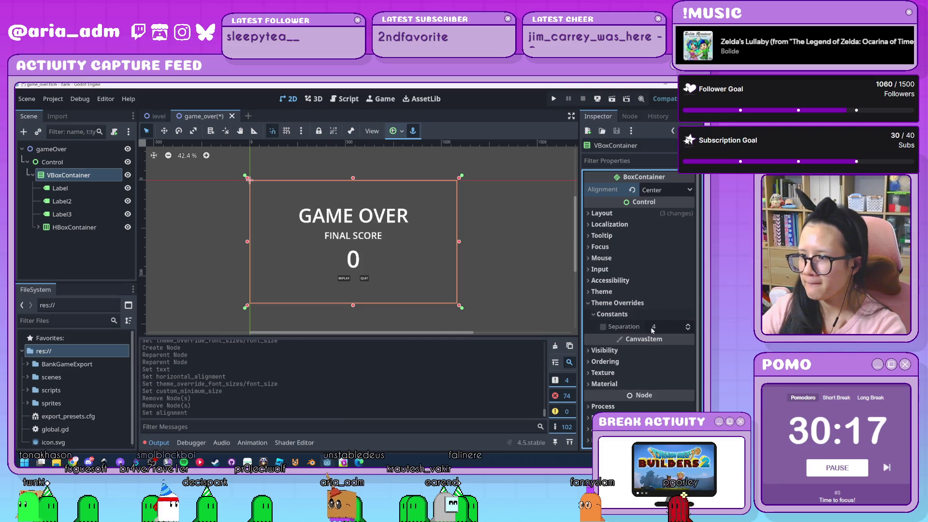
pyautogui.moveTo(654, 327); pyautogui.dragTo(676, 327)
pyautogui.click(660, 327)
pyautogui.write('44')
pyautogui.press('Return')
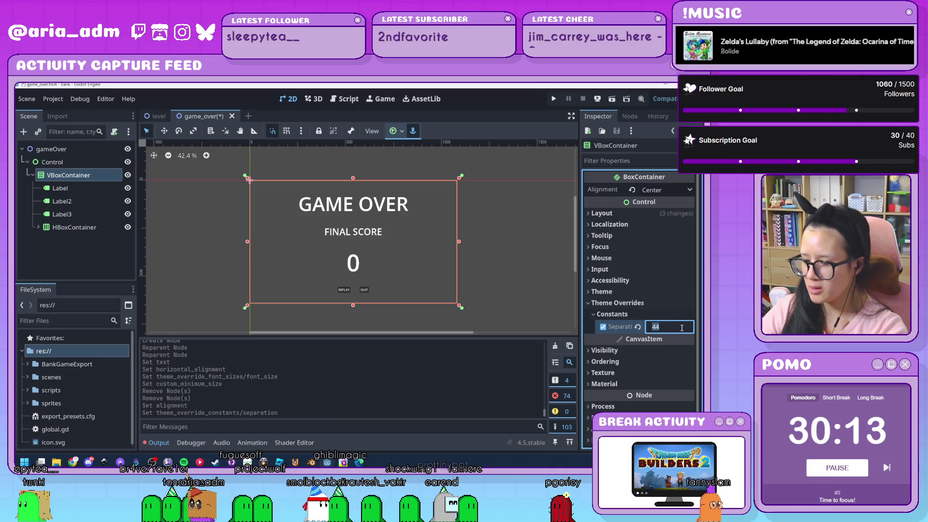
pyautogui.write('20')
pyautogui.press('Return')
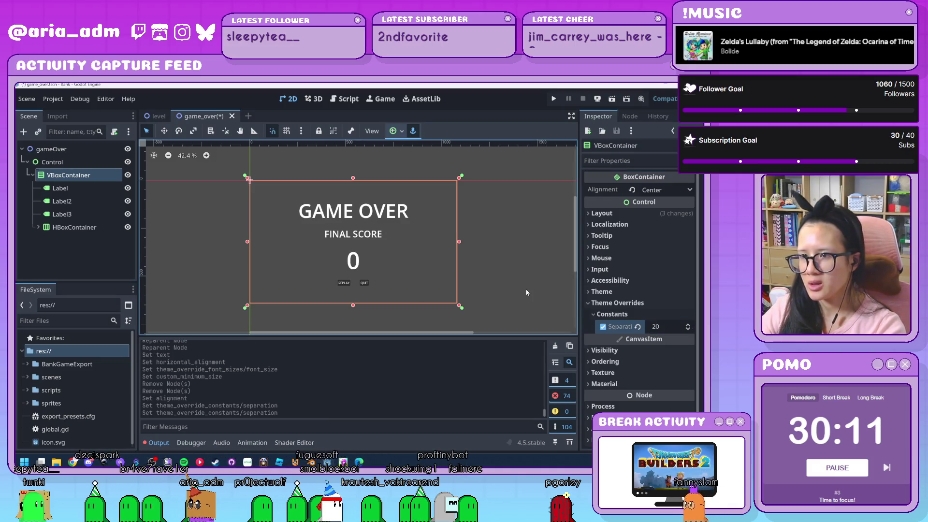
# Step: Deselect the container and select the 0 score label
pyautogui.click(527, 292)
pyautogui.scroll(2, 341, 280)
pyautogui.click(339, 252)
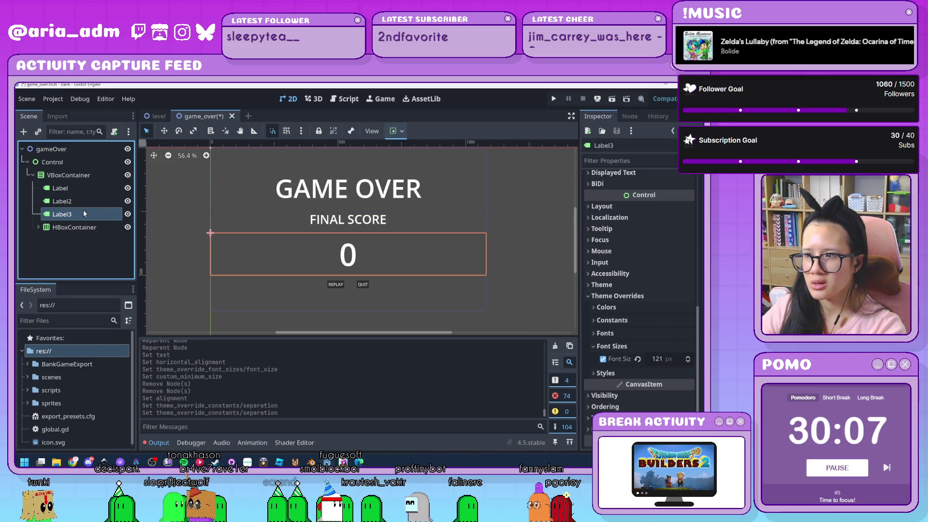
# Step: Reselect the VBoxContainer and change its separation override to 10
pyautogui.scroll(-3, 659, 356)
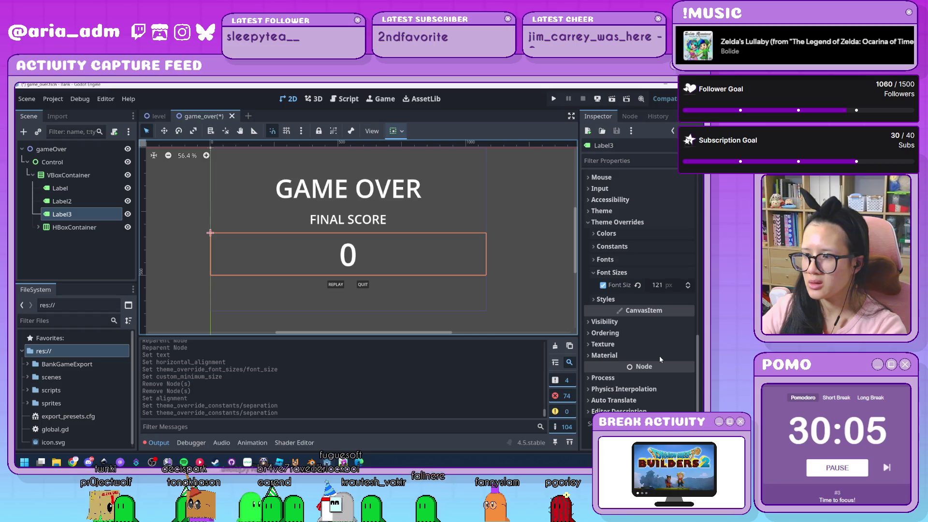
pyautogui.click(86, 232)
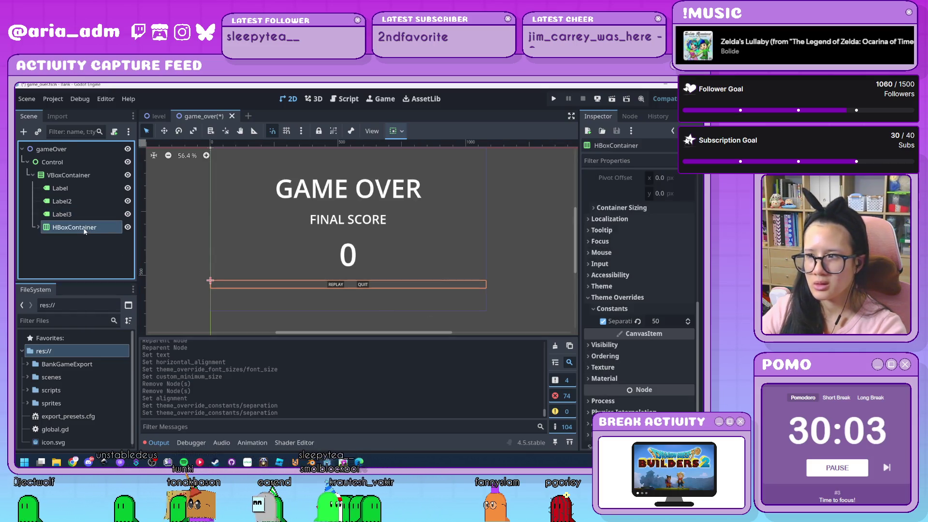
pyautogui.scroll(-1, 617, 313)
pyautogui.scroll(3, 625, 304)
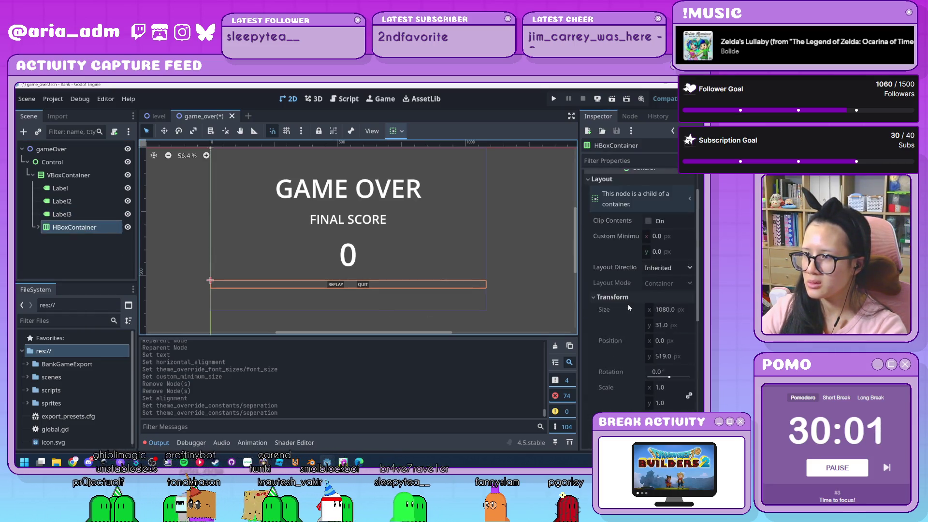
pyautogui.scroll(-5, 625, 304)
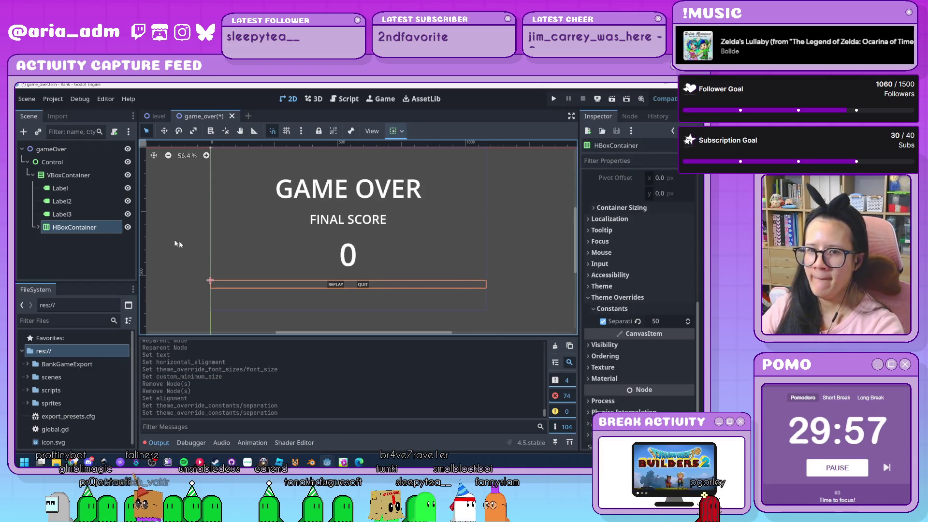
pyautogui.scroll(-2, 479, 276)
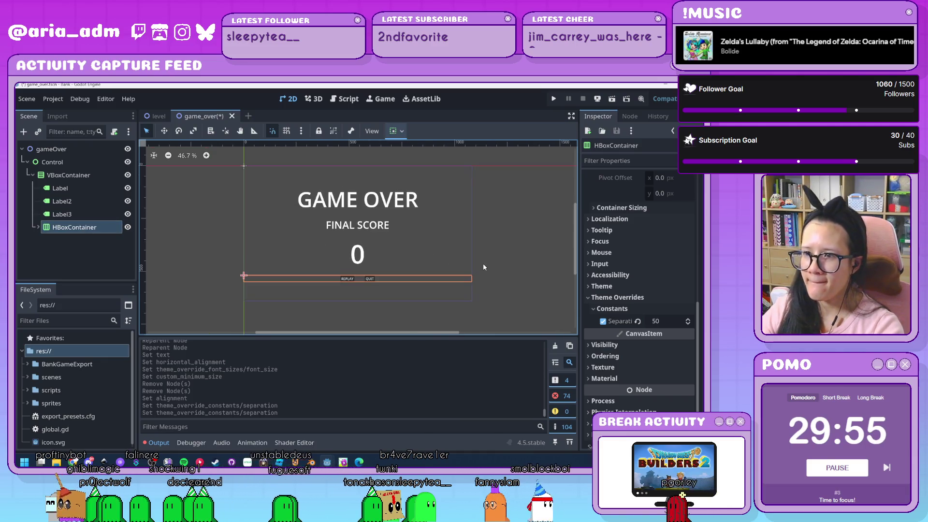
pyautogui.click(66, 176)
pyautogui.click(668, 327)
pyautogui.write('0')
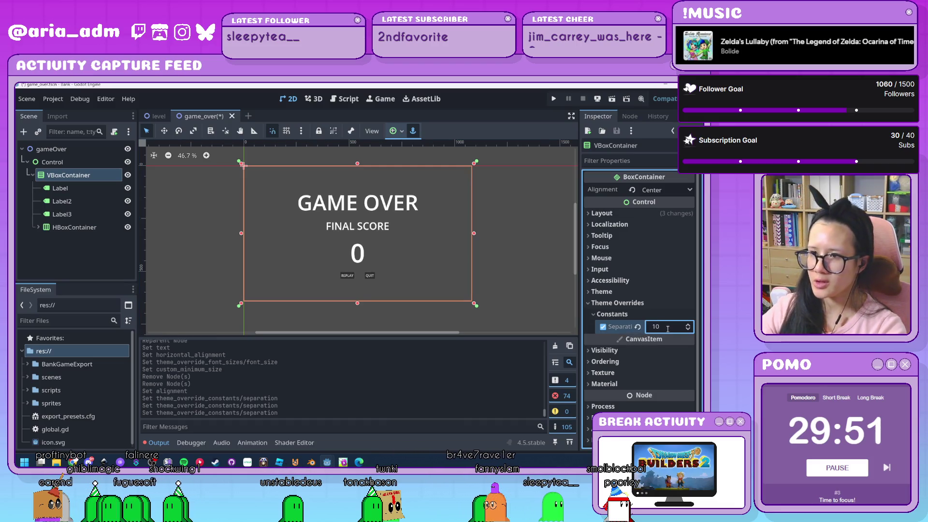
pyautogui.press('Return')
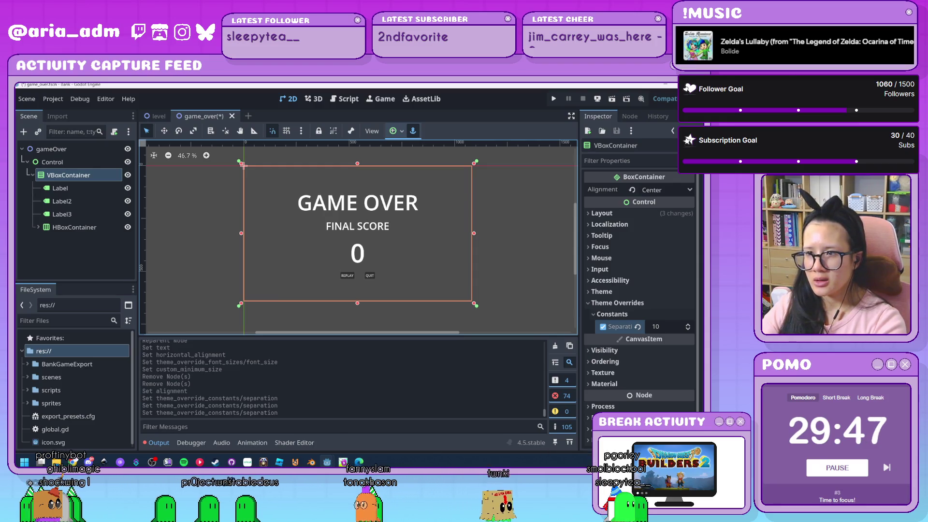
pyautogui.click(518, 305)
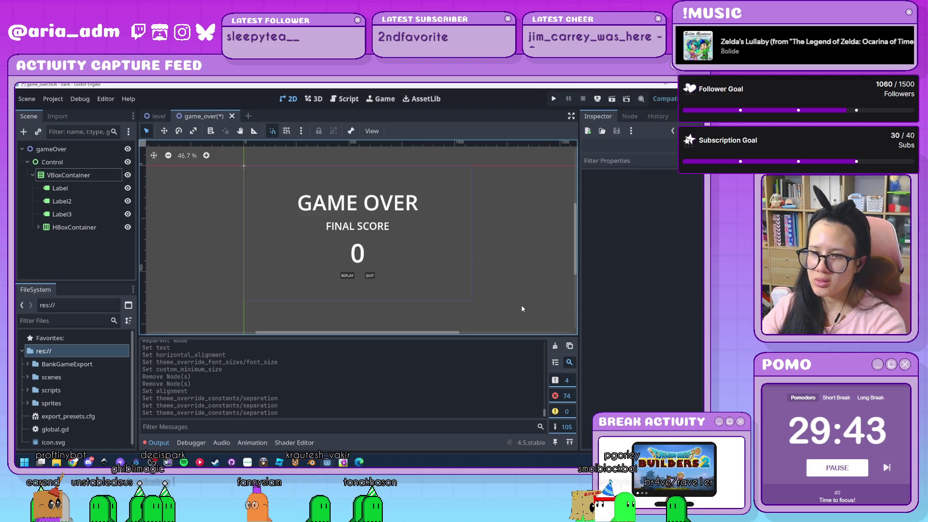
pyautogui.scroll(1, 522, 308)
pyautogui.scroll(1, 506, 288)
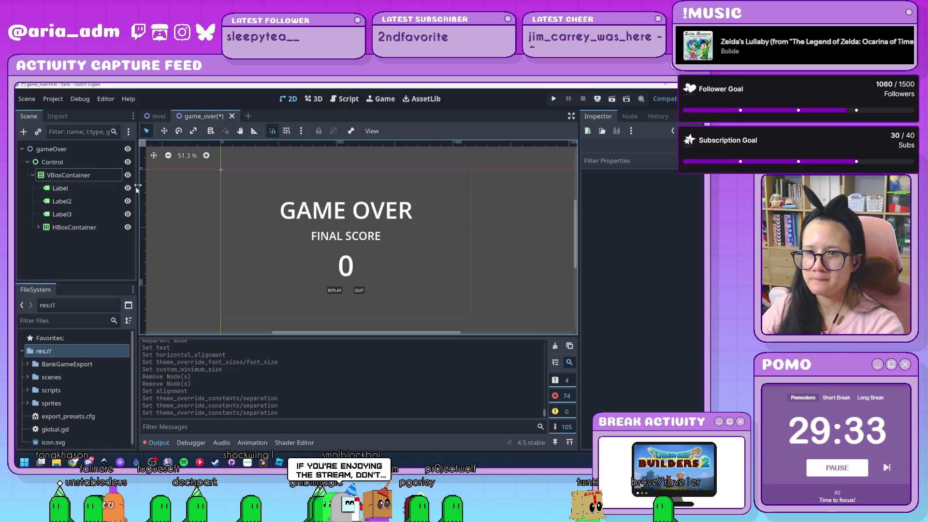
# Step: Save the scene and rename Label3 to finalScore
pyautogui.hotkey('ctrl', 's')
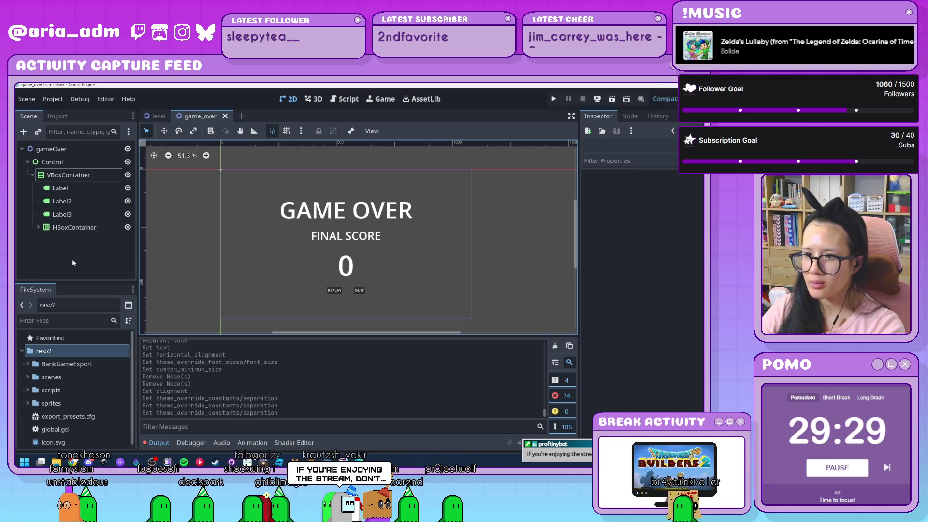
pyautogui.click(81, 219)
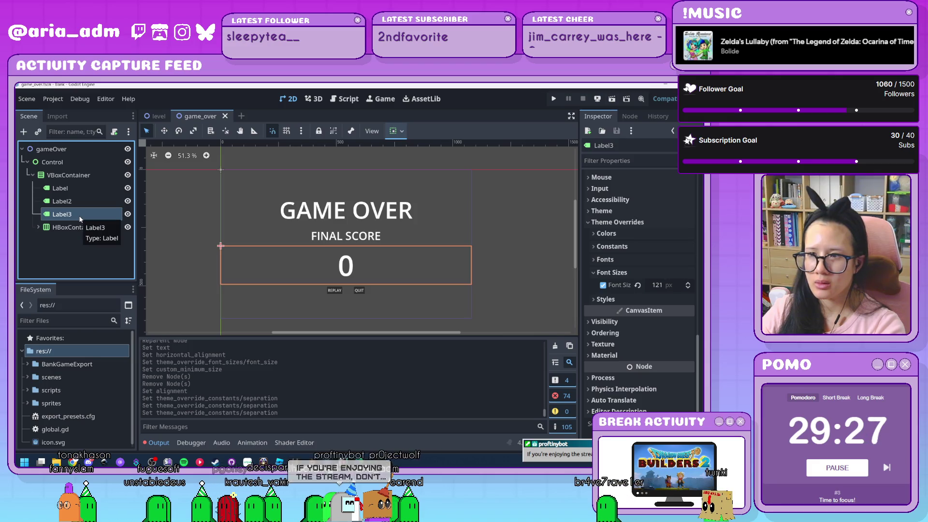
pyautogui.click(81, 217)
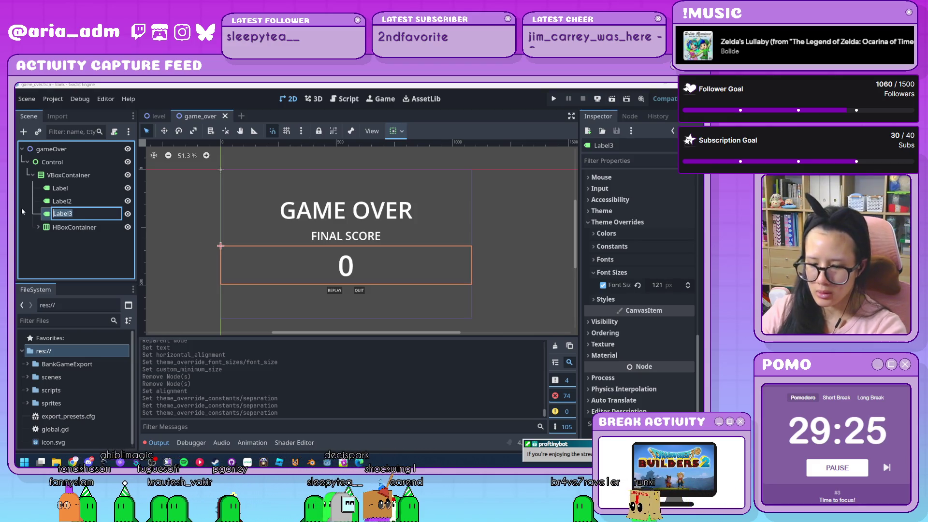
pyautogui.write('finalScore')
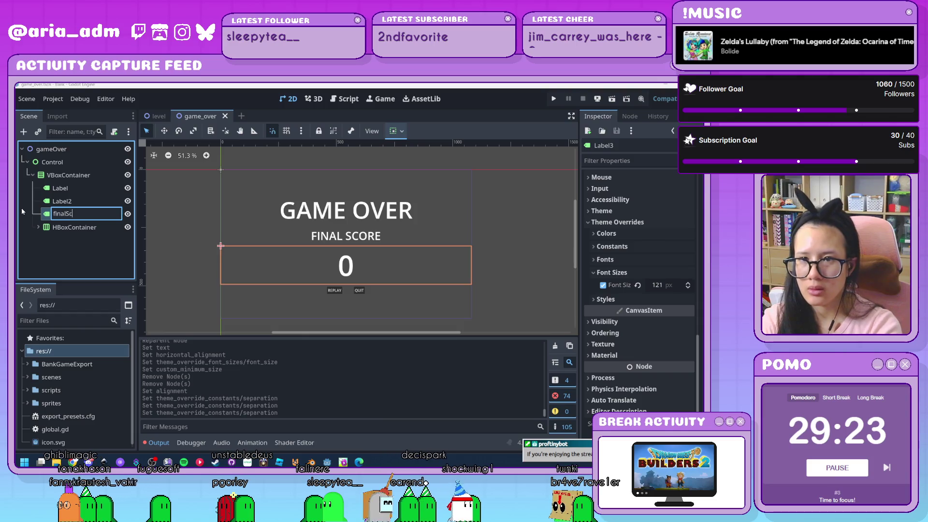
pyautogui.press('Return')
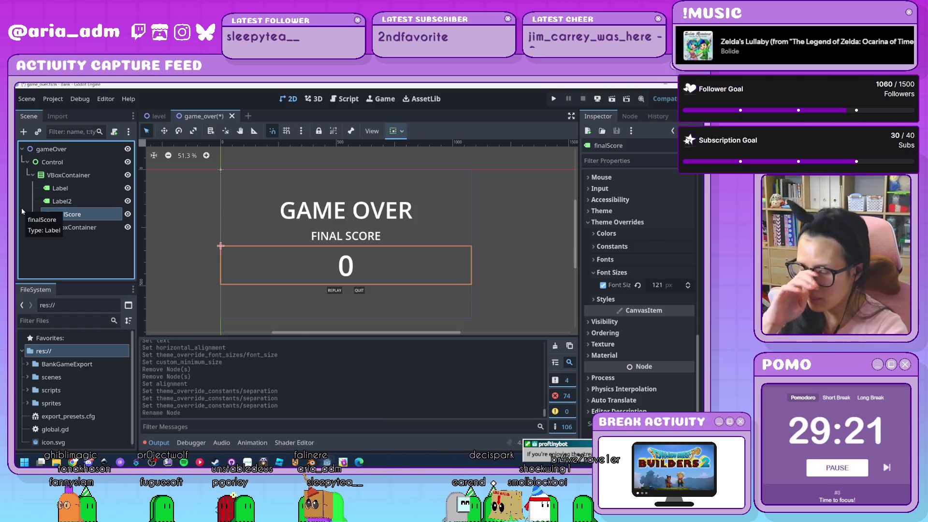
# Step: Attach a new final_score.gd script to finalScore, stored in res://scripts
pyautogui.click(95, 218)
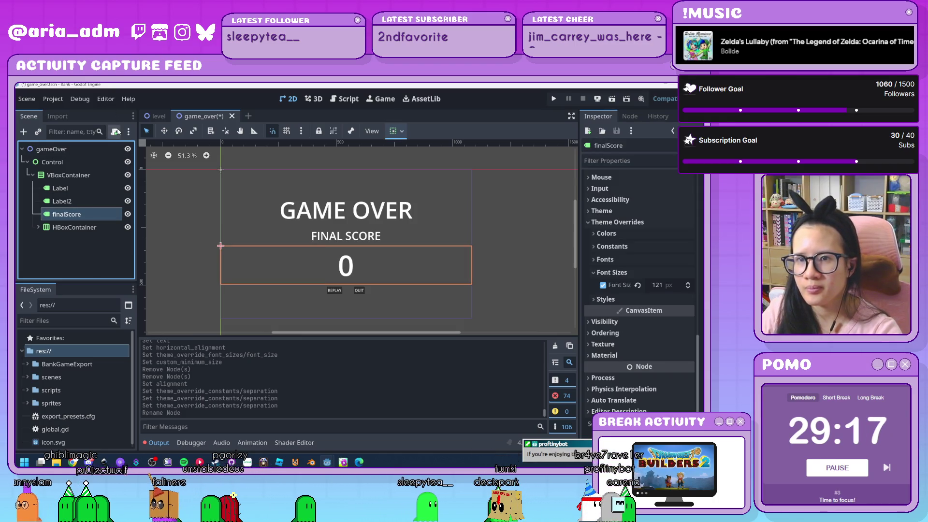
pyautogui.click(114, 132)
pyautogui.click(454, 263)
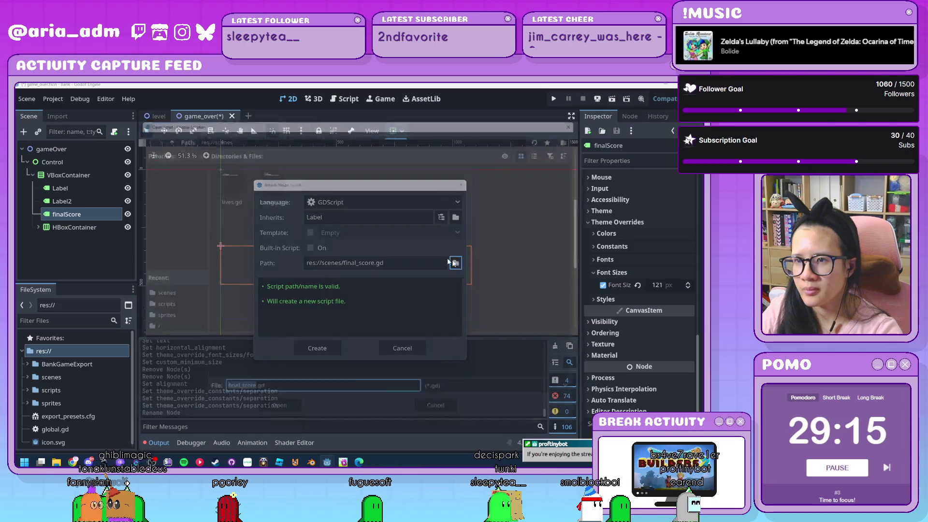
pyautogui.click(155, 130)
pyautogui.doubleClick(313, 177)
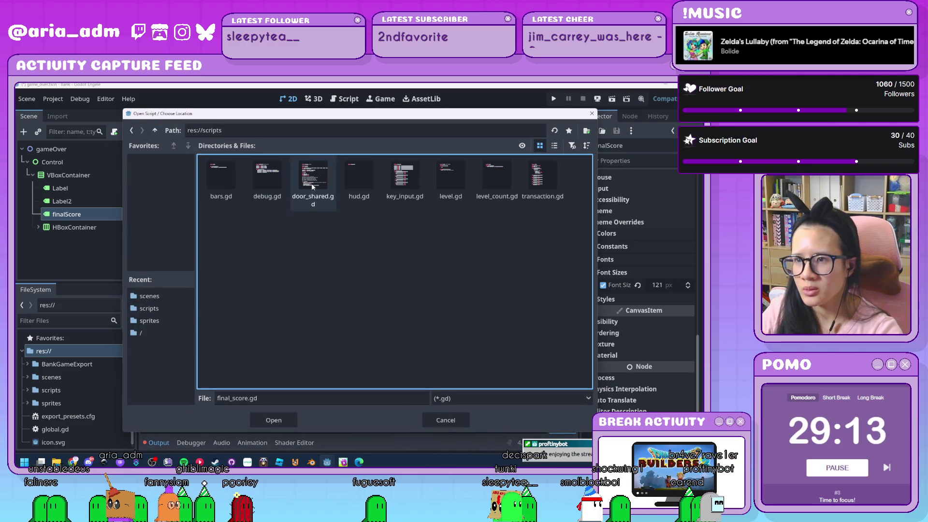
pyautogui.click(272, 420)
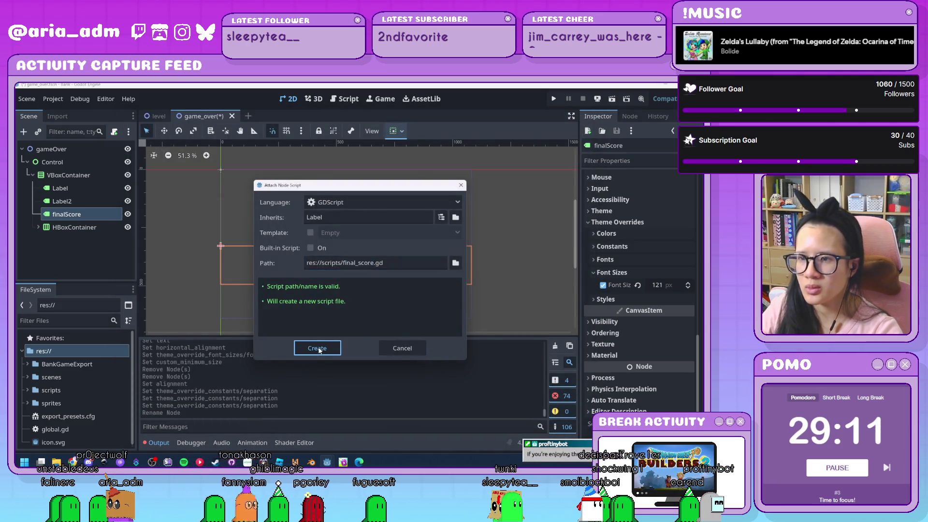
pyautogui.click(317, 348)
pyautogui.click(334, 147)
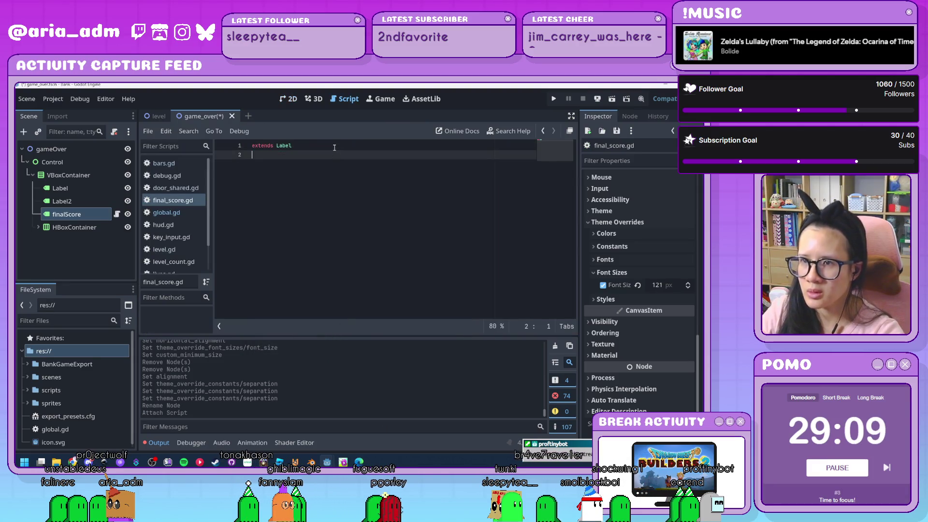
# Step: Add the comment '#final score to display at end' after extends Label
pyautogui.write(' #f')
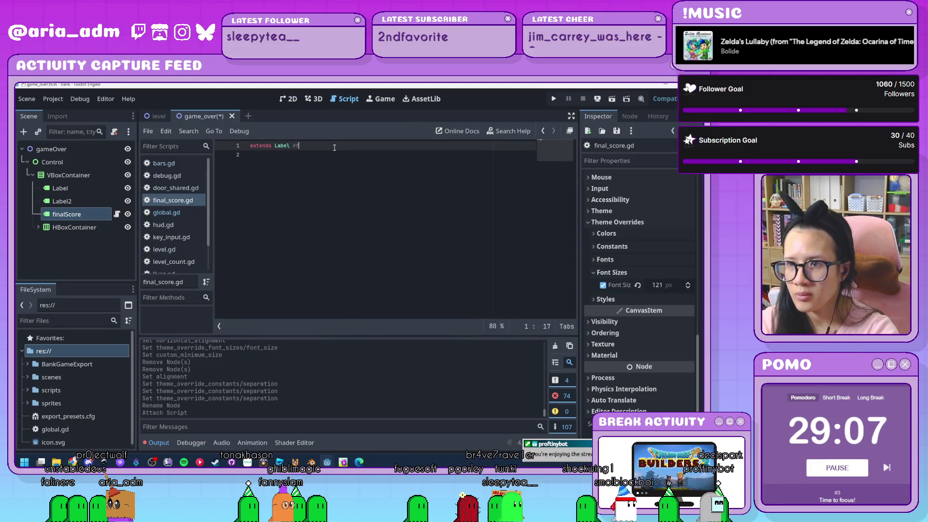
pyautogui.write('ineore to disp')
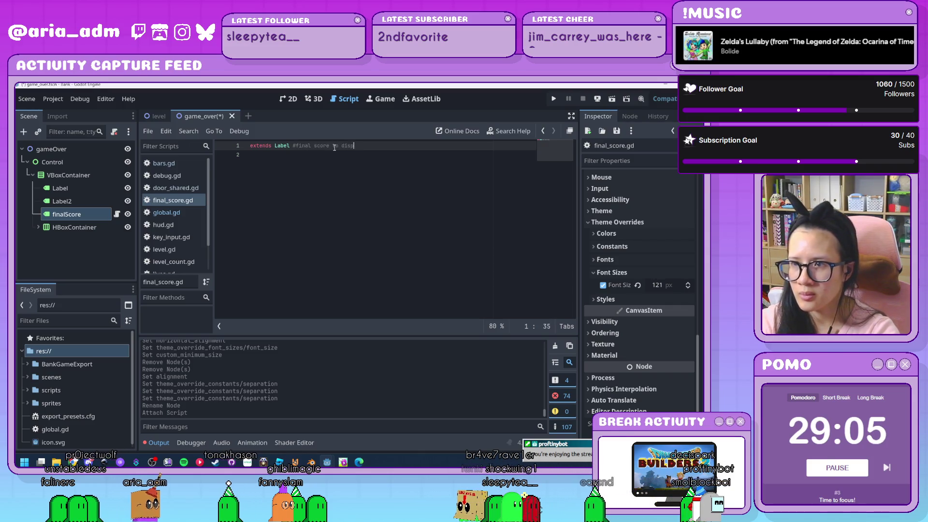
pyautogui.write('lay a')
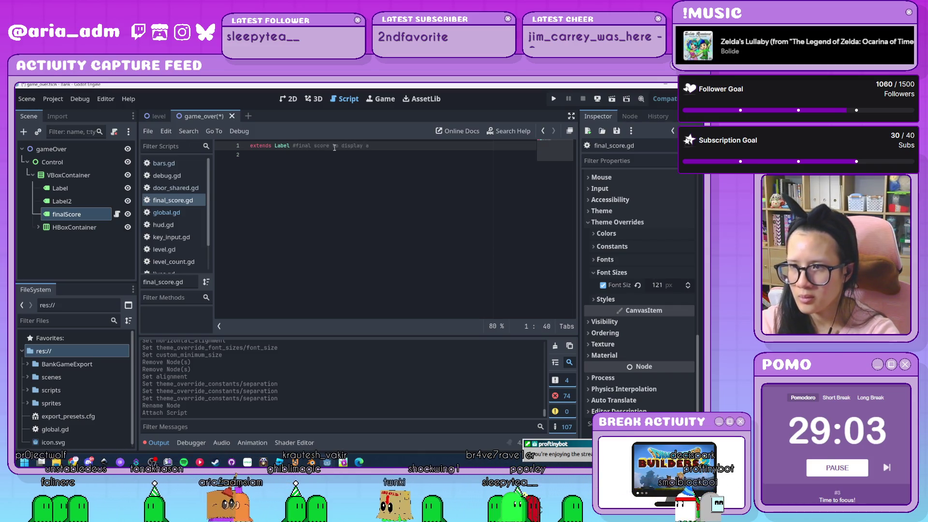
pyautogui.write('t end')
pyautogui.press('Return')
pyautogui.press('Return')
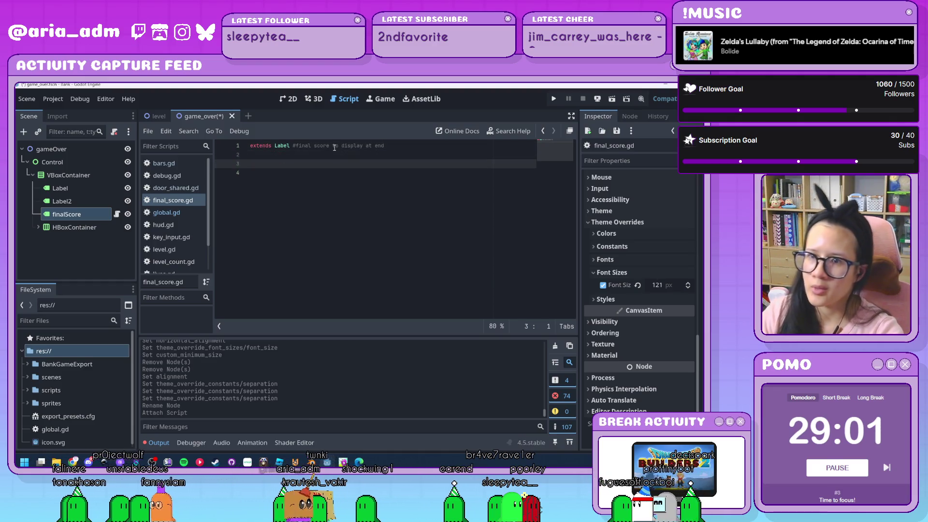
# Step: Delete the var finalScore = 0 declaration from global.gd
pyautogui.click(166, 213)
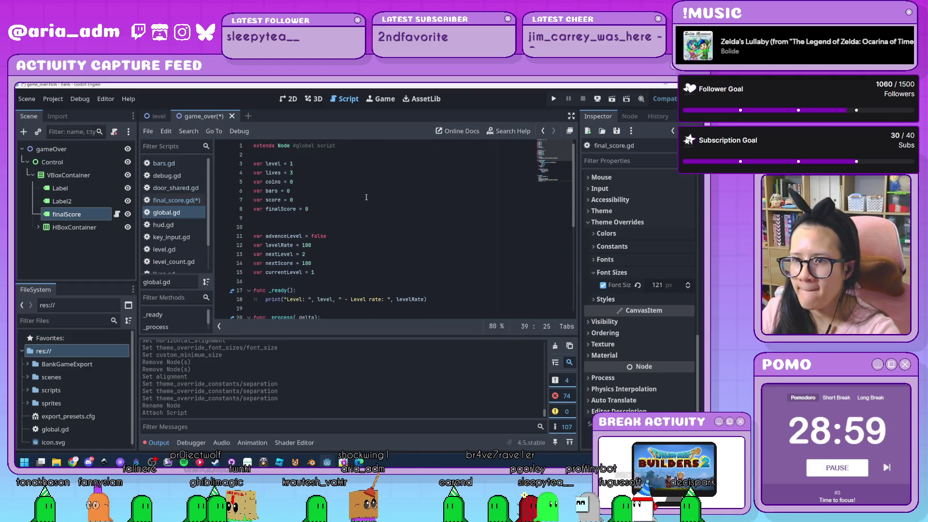
pyautogui.click(330, 209)
pyautogui.scroll(-5, 330, 209)
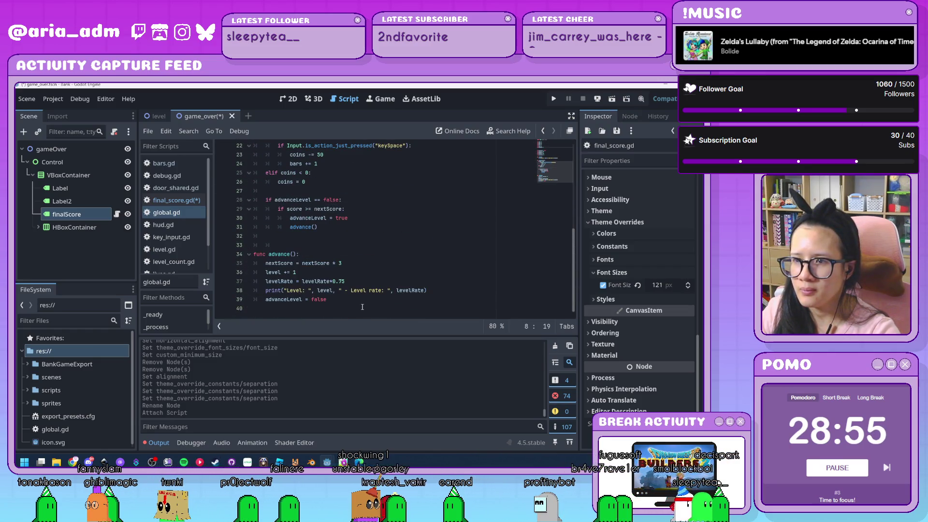
pyautogui.scroll(2, 363, 307)
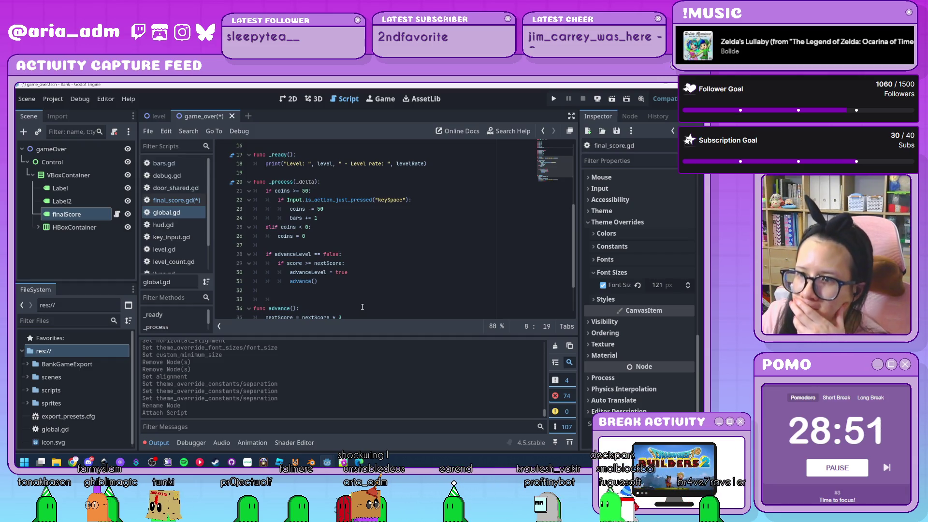
pyautogui.scroll(3, 362, 307)
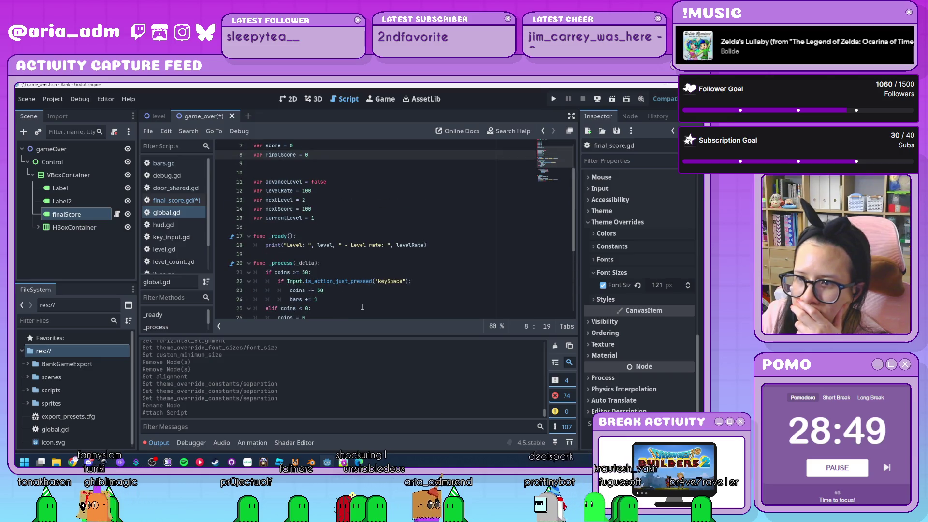
pyautogui.scroll(2, 363, 307)
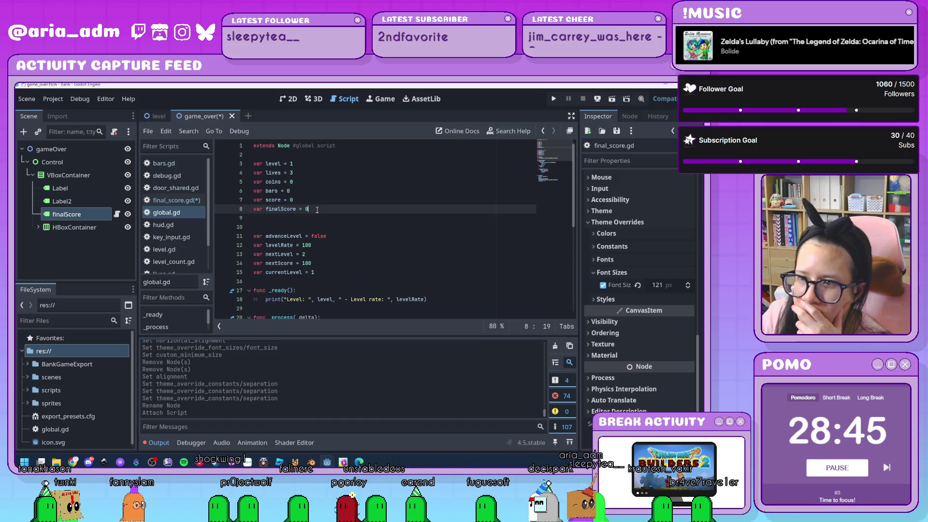
pyautogui.moveTo(317, 206); pyautogui.dragTo(313, 202)
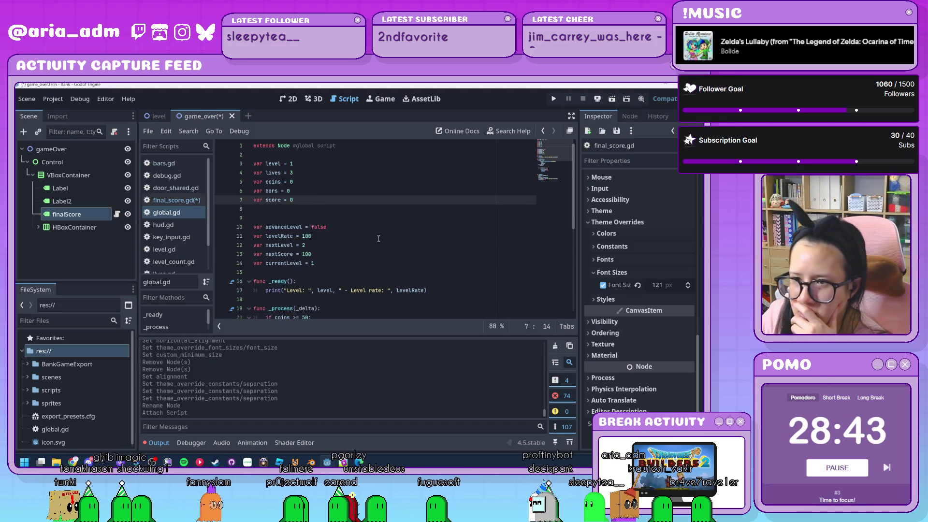
pyautogui.press('BackSpace')
# Step: Look over the rest of global.gd, then return to final_score.gd
pyautogui.scroll(-1, 403, 251)
pyautogui.scroll(-6, 403, 250)
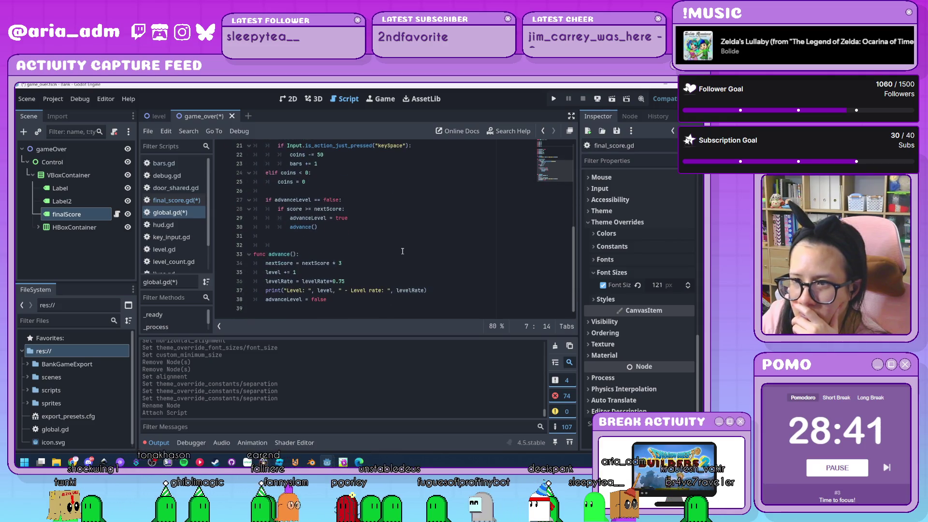
pyautogui.scroll(7, 402, 251)
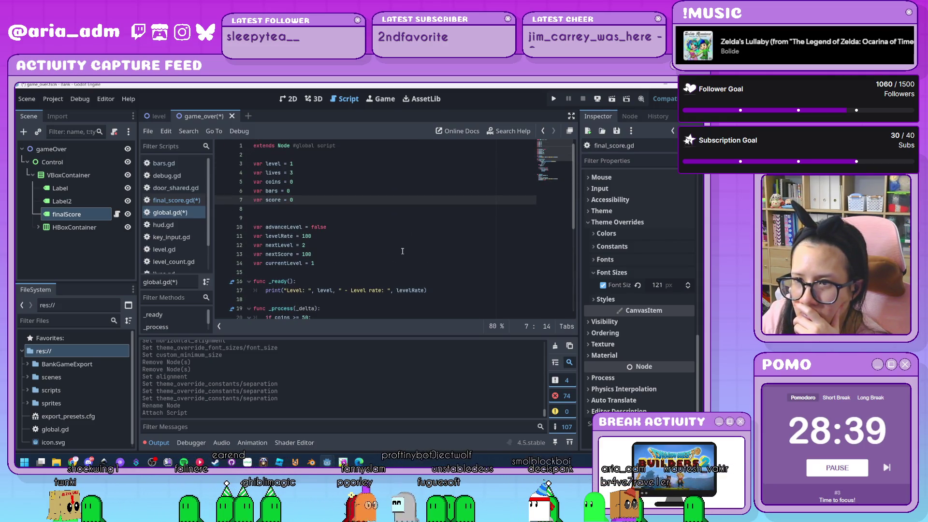
pyautogui.click(403, 251)
pyautogui.click(338, 190)
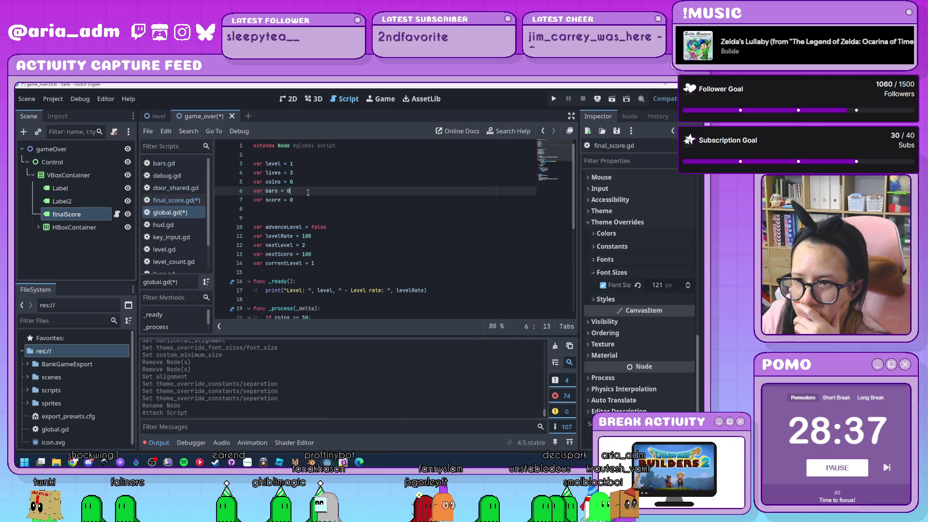
pyautogui.click(335, 182)
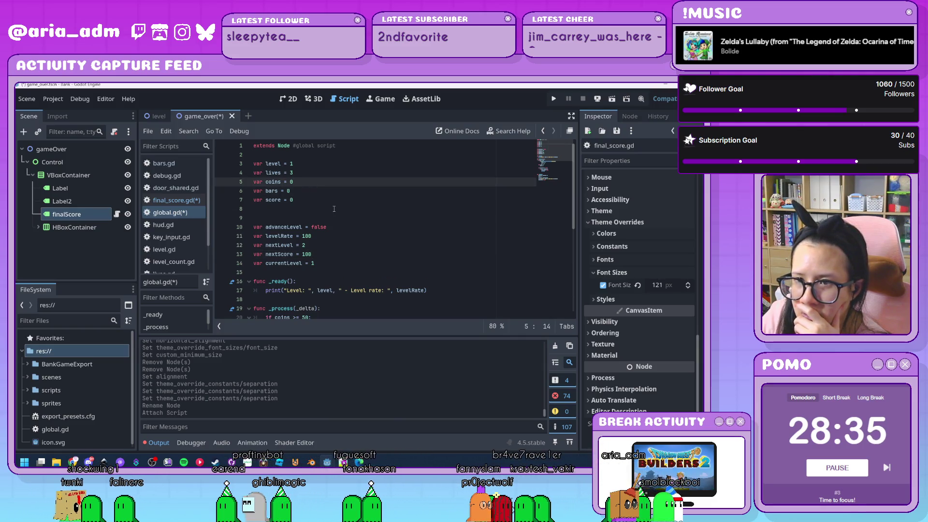
pyautogui.click(175, 200)
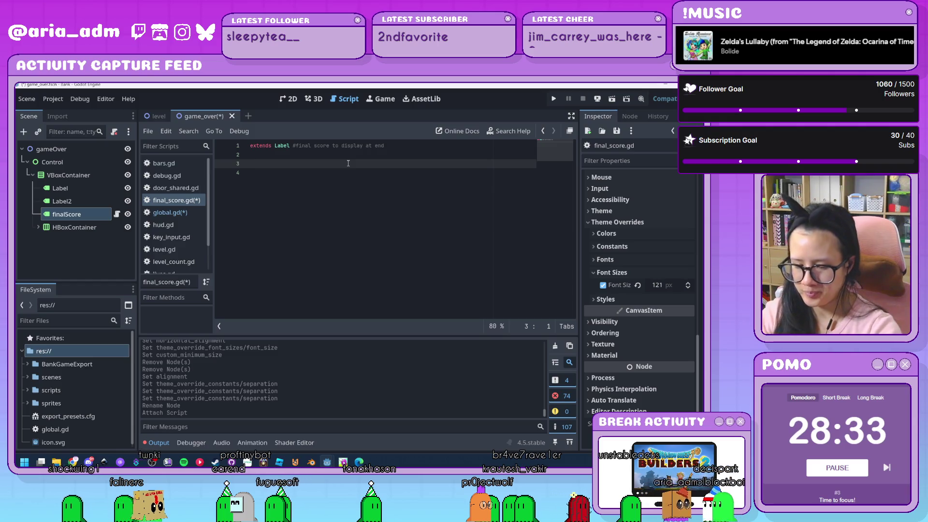
# Step: Write a func _ready(): stub and declare var finalScore = 0 above it
pyautogui.write('func _')
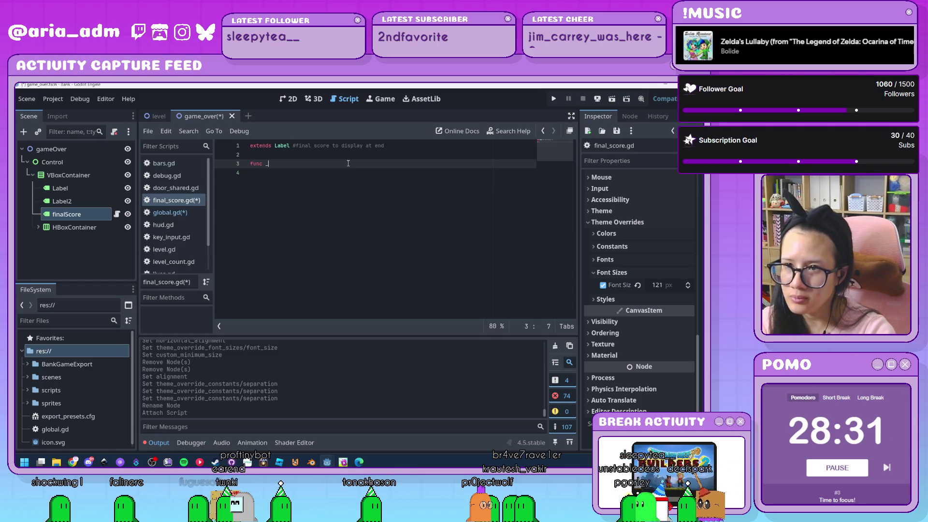
pyautogui.write('on')
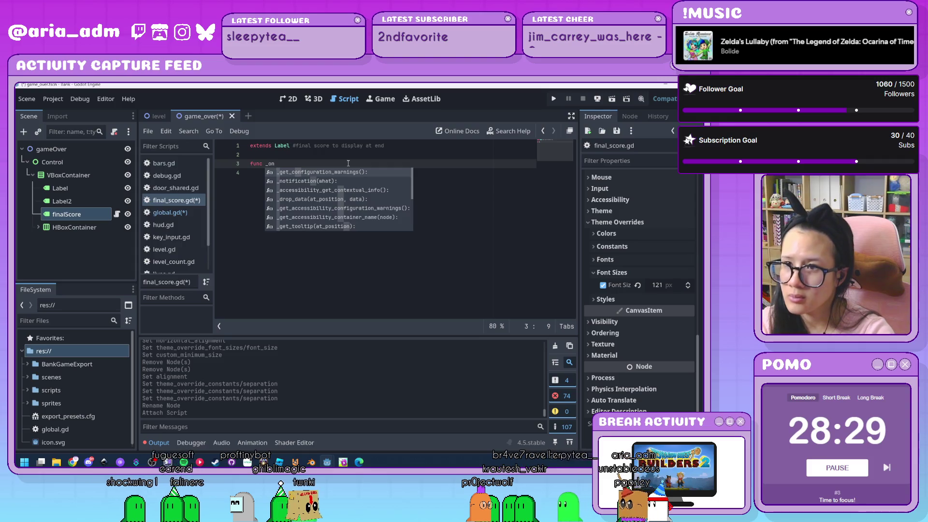
pyautogui.press('BackSpace')
pyautogui.press('BackSpace')
pyautogui.press('BackSpace')
pyautogui.write('on')
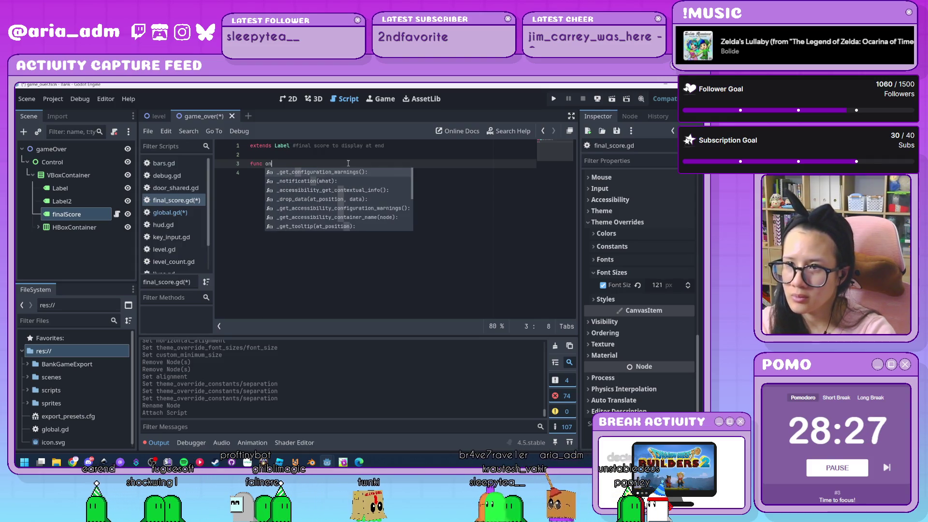
pyautogui.press('BackSpace')
pyautogui.press('BackSpace')
pyautogui.write('_ready():')
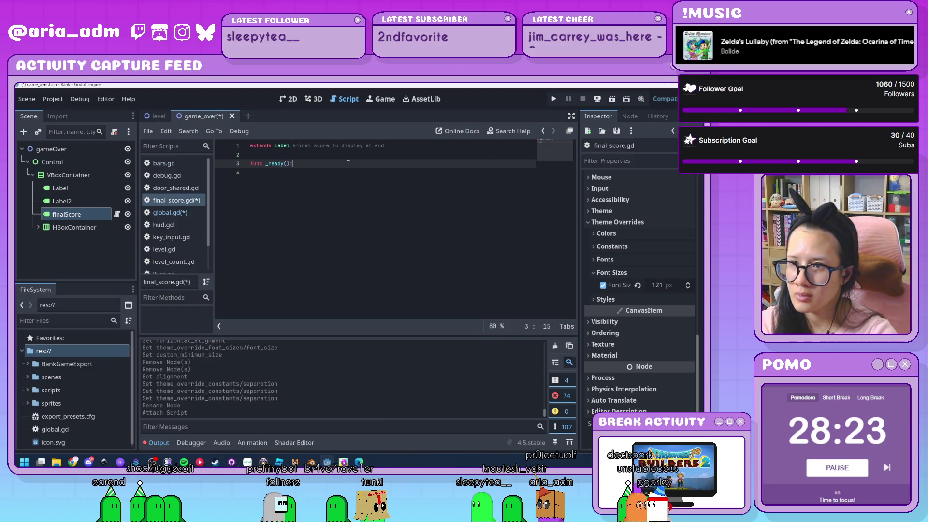
pyautogui.press('Return')
pyautogui.press('Up')
pyautogui.press('Home')
pyautogui.press('Return')
pyautogui.press('Return')
pyautogui.press('Up')
pyautogui.press('Up')
pyautogui.write('va')
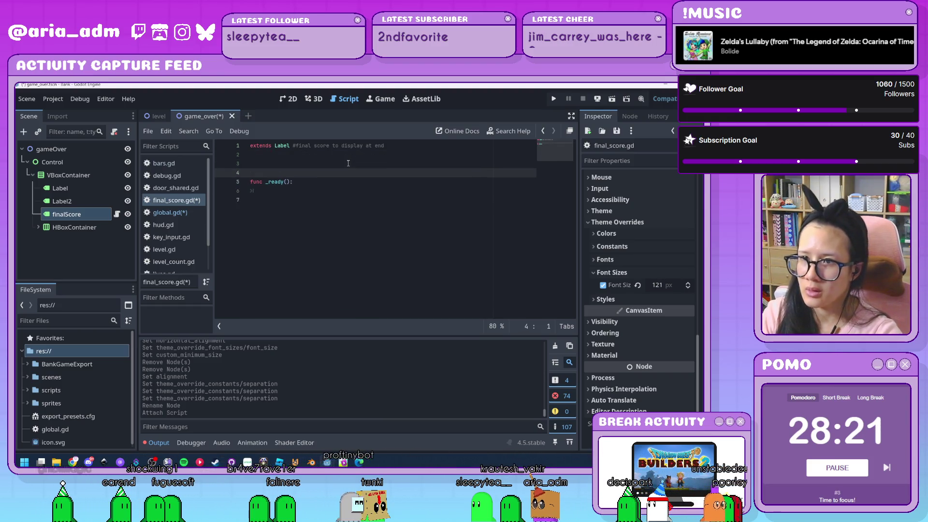
pyautogui.write('r ')
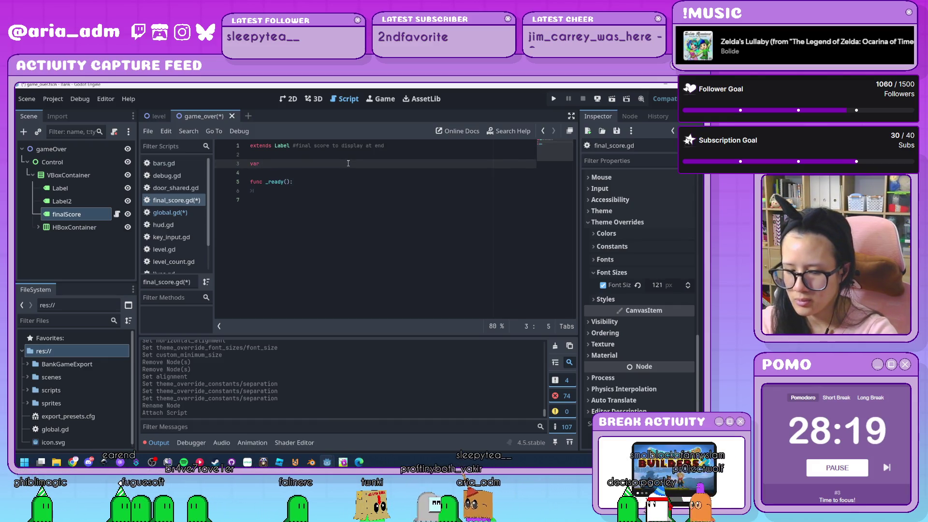
pyautogui.write('final')
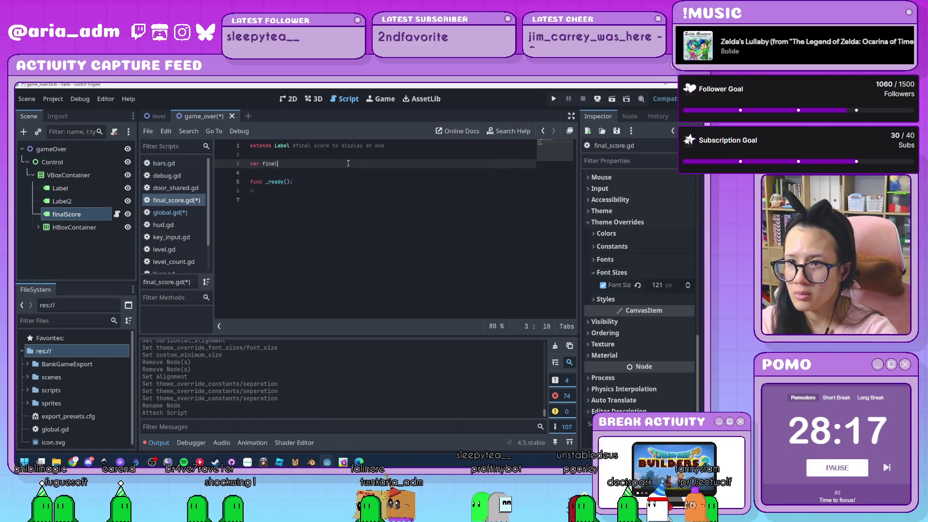
pyautogui.write('Score = 0')
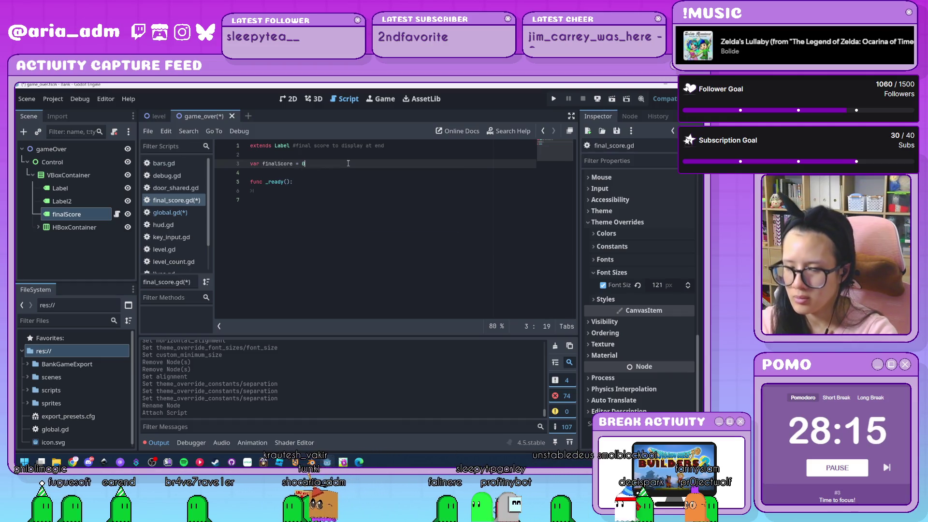
pyautogui.press('Down')
pyautogui.press('Down')
pyautogui.press('Down')
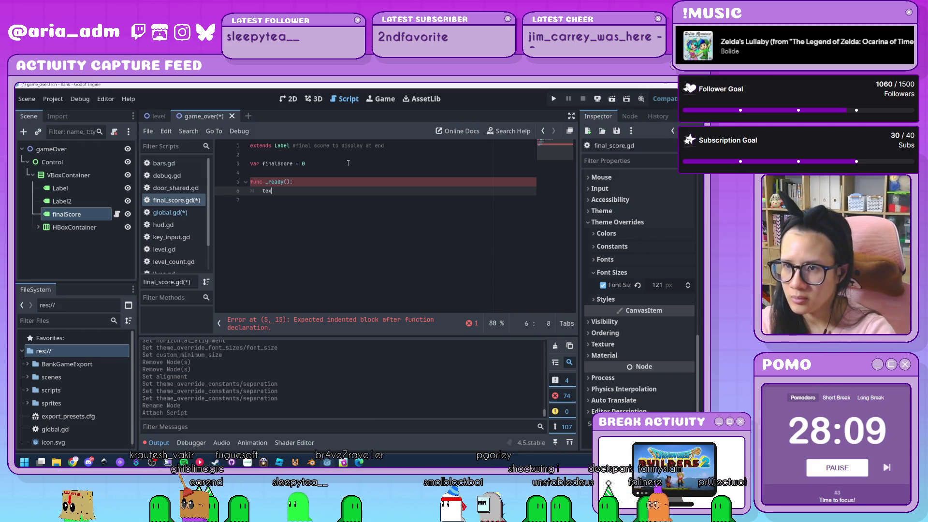
# Step: In _ready, set finalScore = Global.bars*100 + Global.score
pyautogui.hotkey('ctrl', 'space')
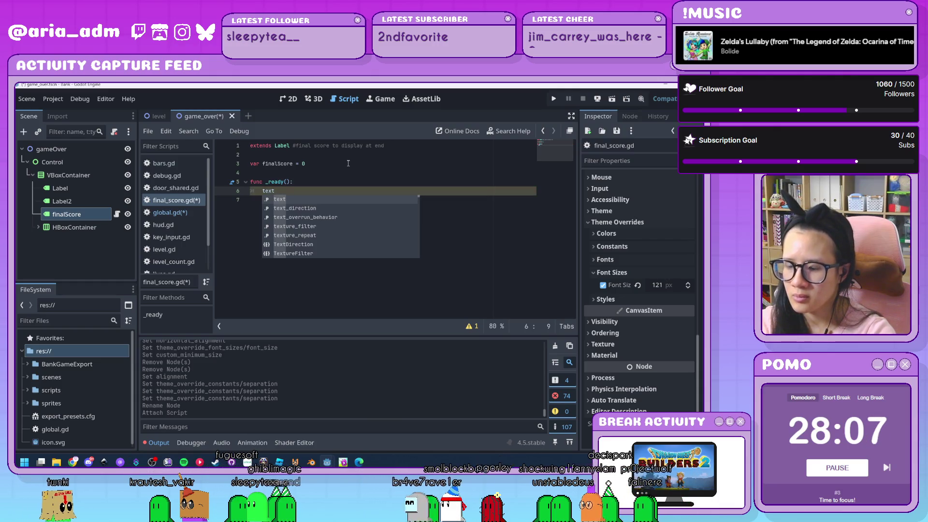
pyautogui.press('BackSpace')
pyautogui.press('BackSpace')
pyautogui.press('BackSpace')
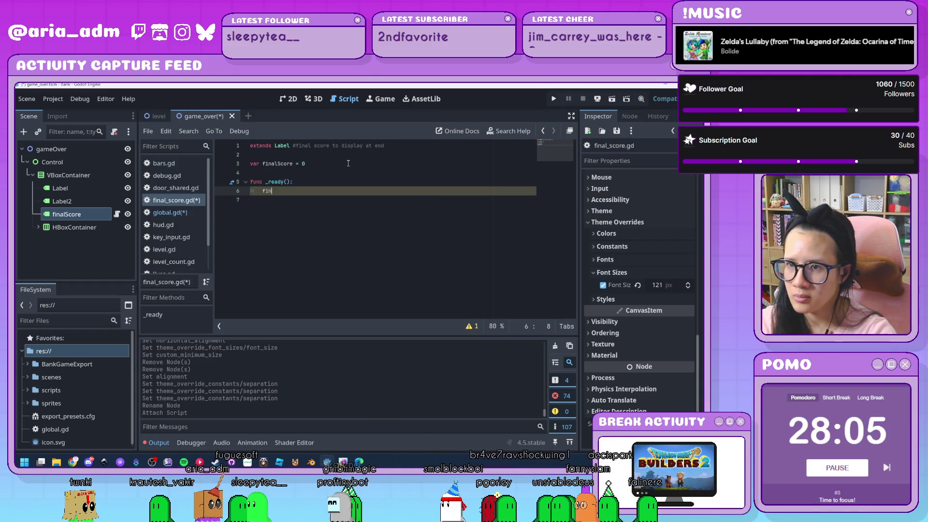
pyautogui.press('BackSpace')
pyautogui.press('BackSpace')
pyautogui.press('BackSpace')
pyautogui.write('Score ')
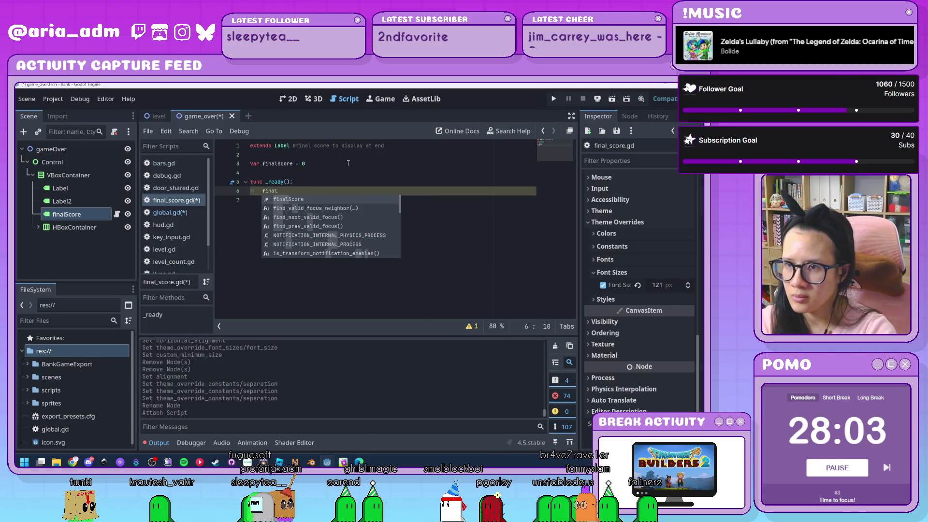
pyautogui.write('= ')
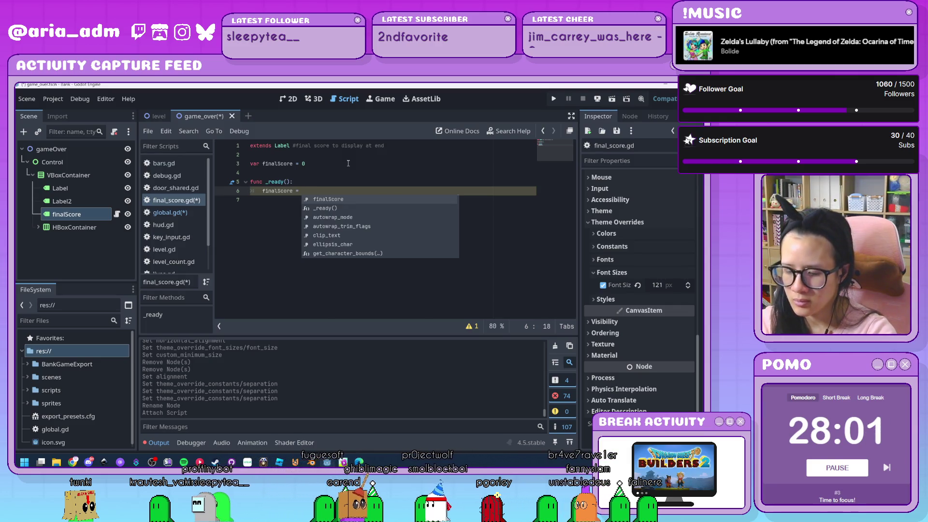
pyautogui.write('Global.')
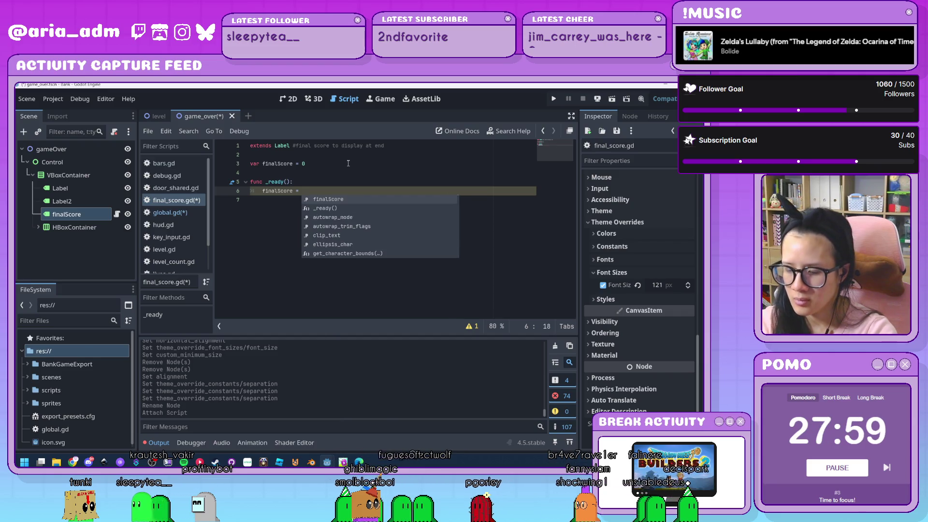
pyautogui.write('score +')
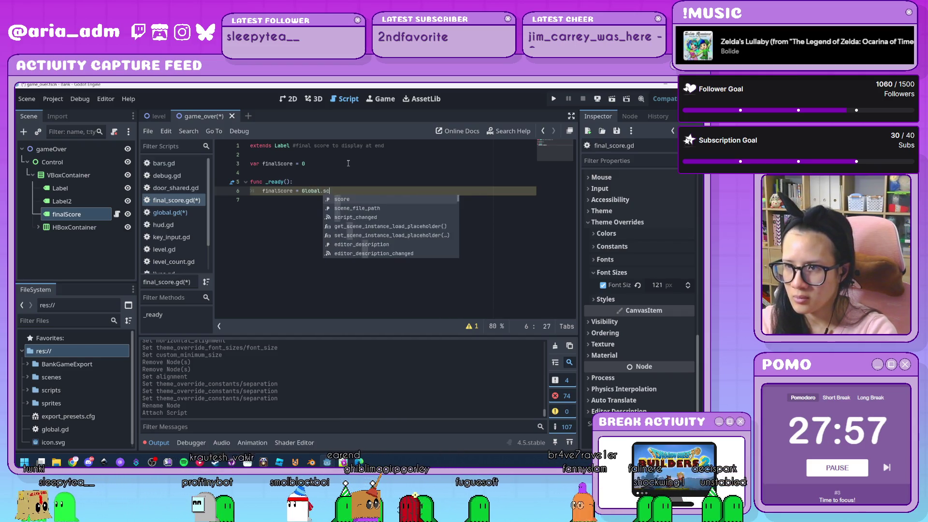
pyautogui.press('BackSpace')
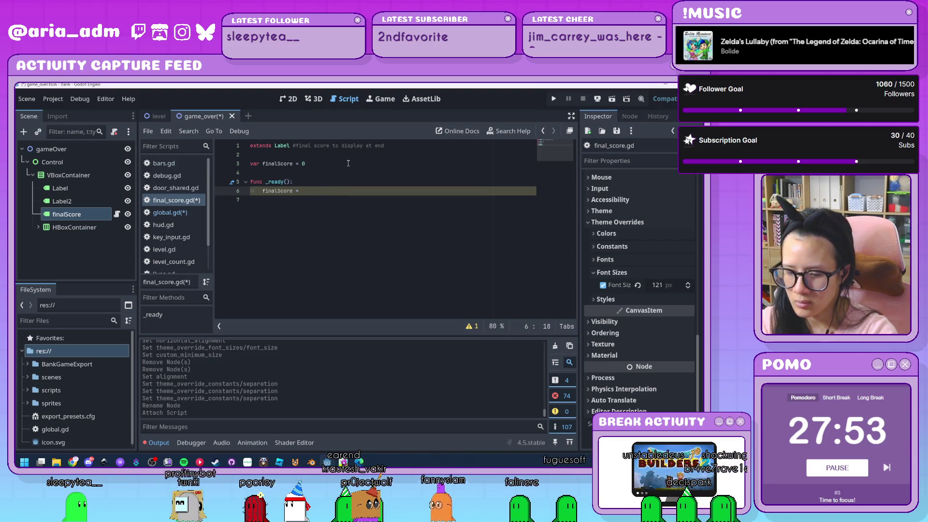
pyautogui.write('Global')
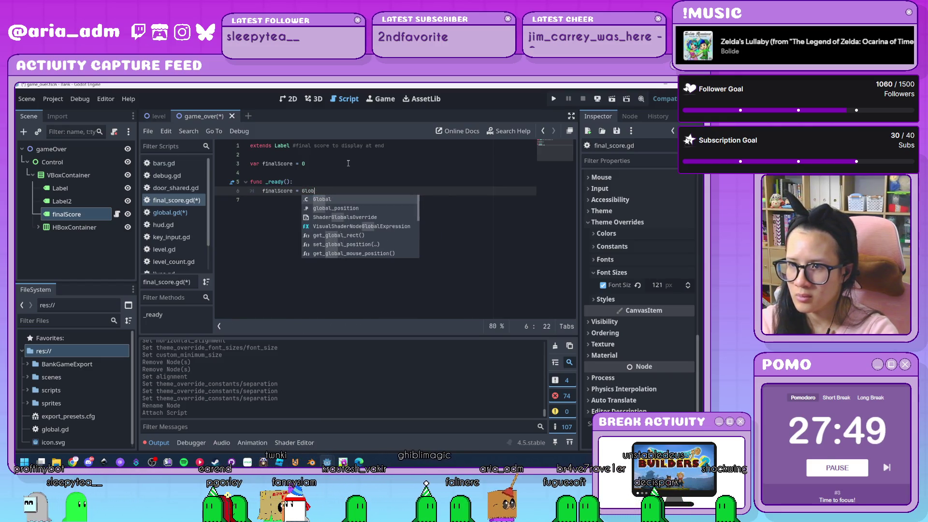
pyautogui.hotkey('ctrl', 'BackSpace')
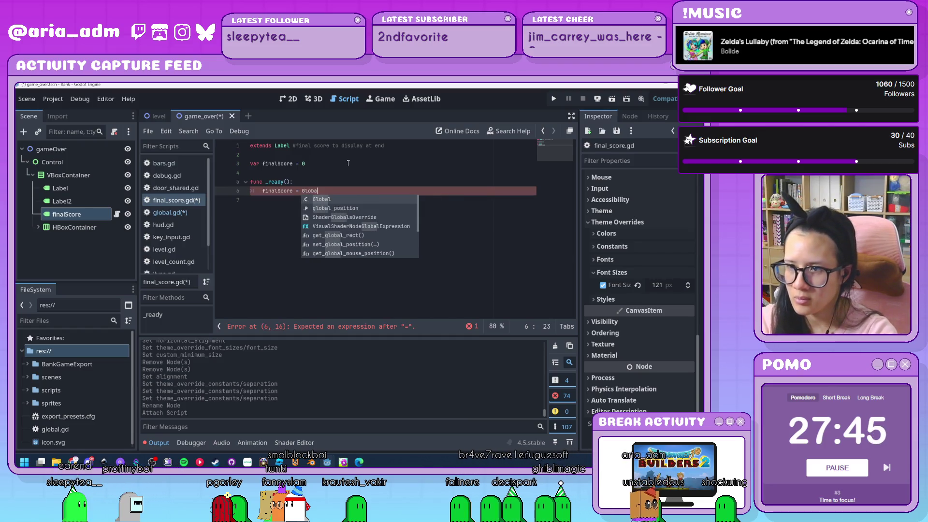
pyautogui.write('l.bars')
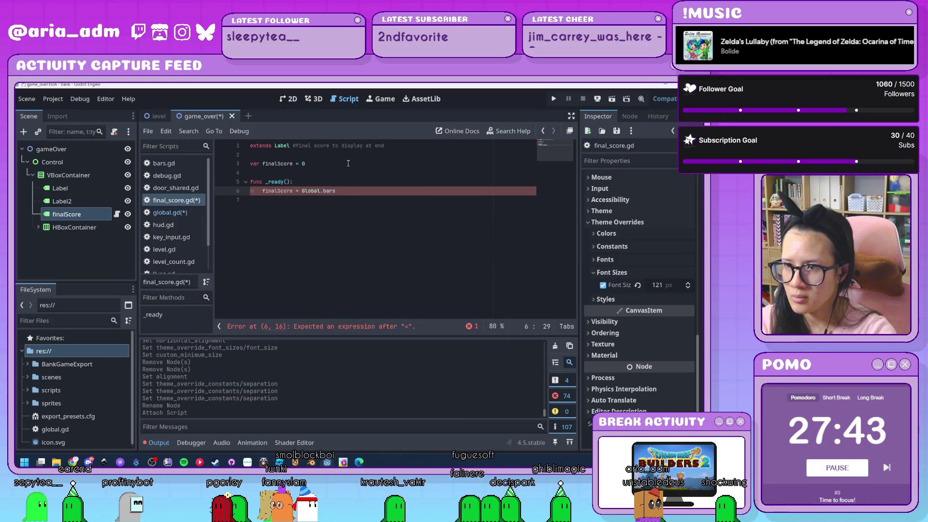
pyautogui.write('*100')
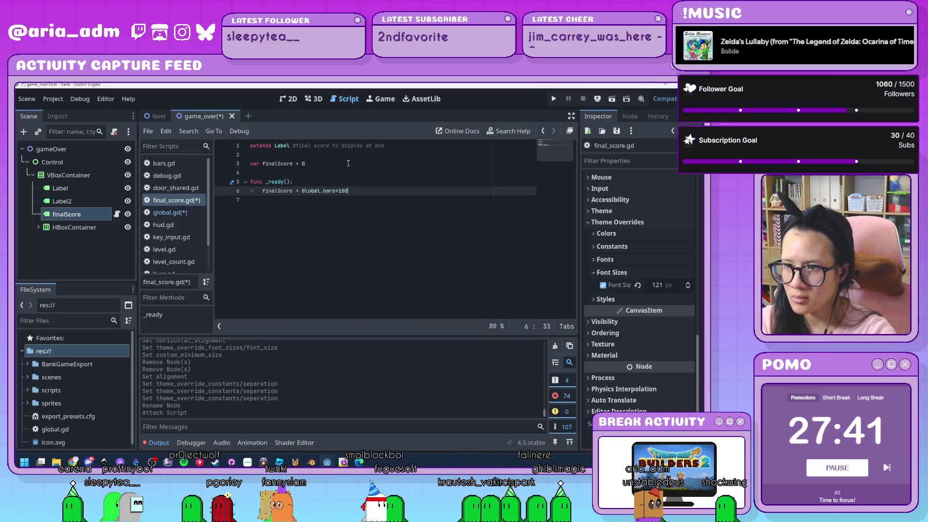
pyautogui.write(' + Global.S')
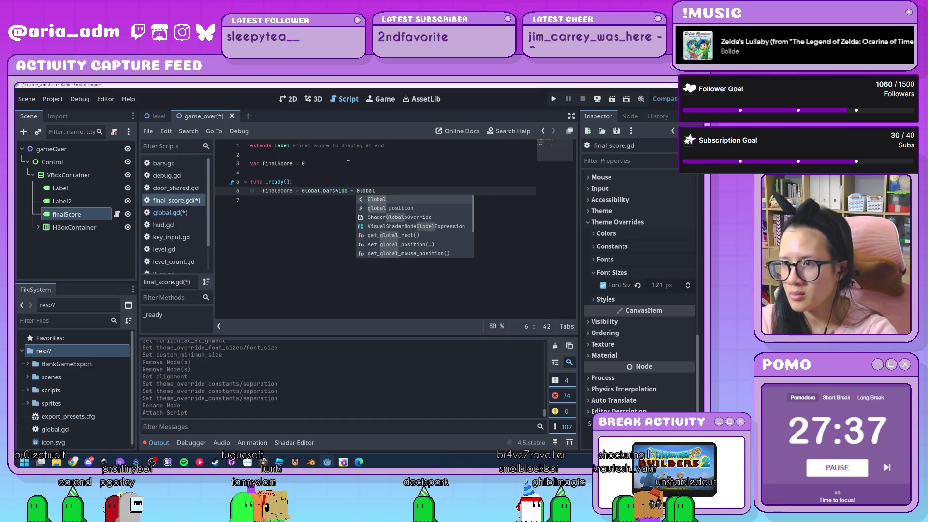
pyautogui.press('Return')
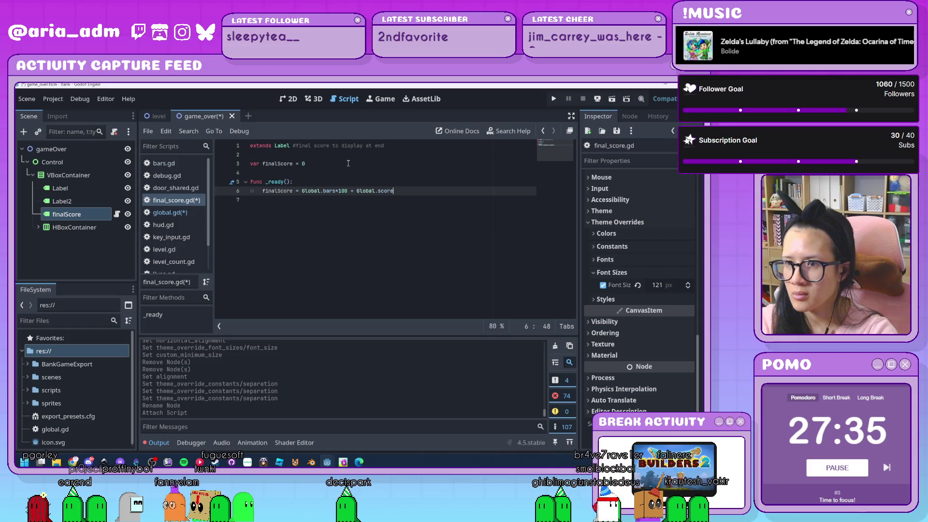
# Step: Add a line setting text = str(finalScore) below the score calculation
pyautogui.press('Return')
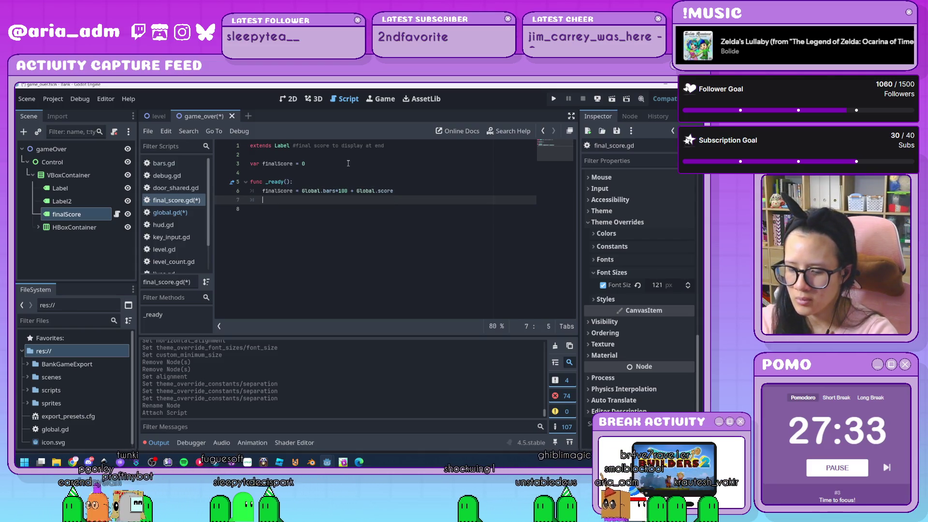
pyautogui.write('text = fi')
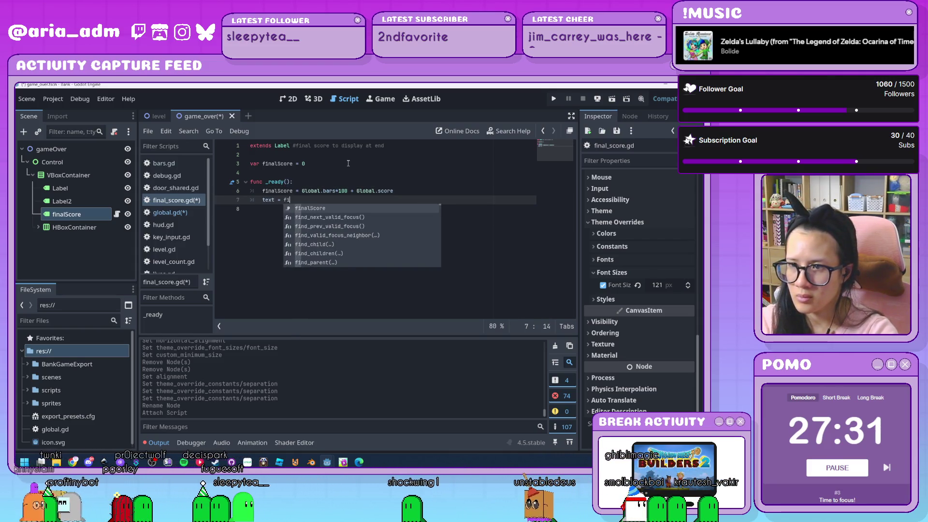
pyautogui.press('Return')
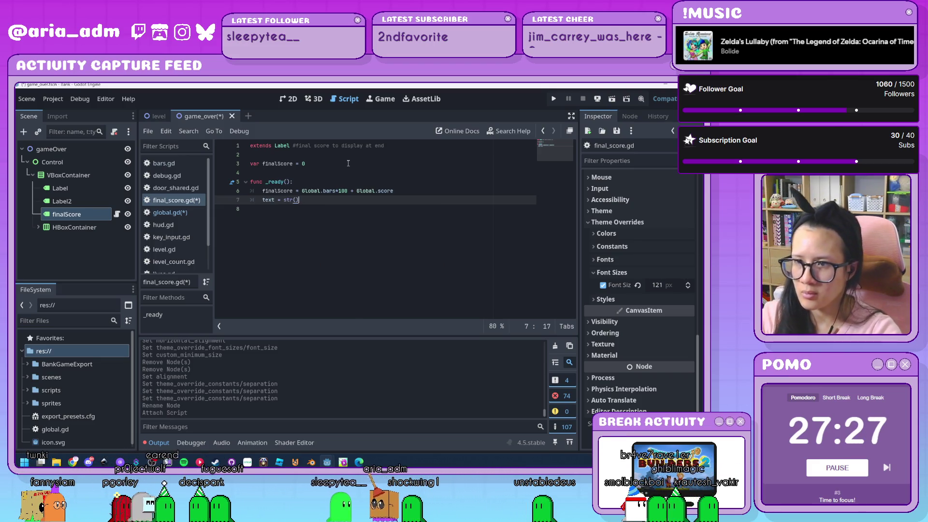
pyautogui.write('final')
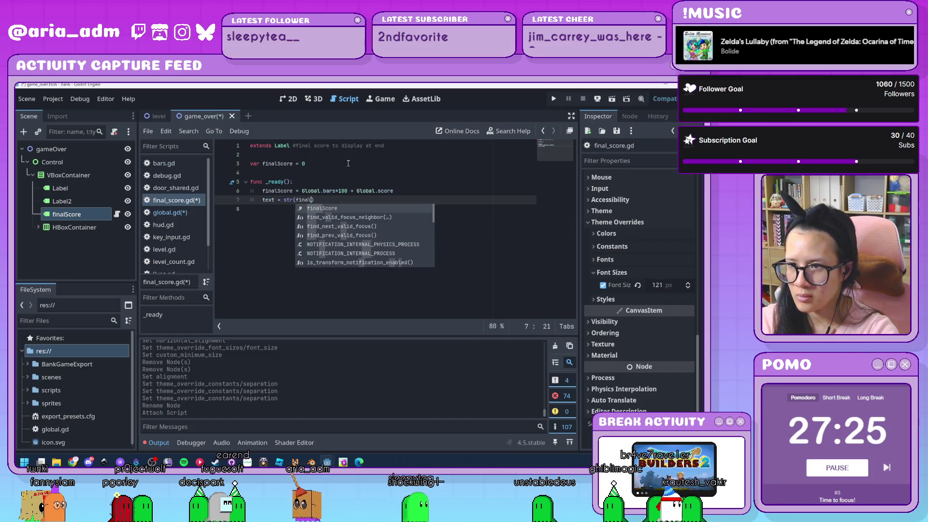
pyautogui.press('Return')
pyautogui.press('Return')
pyautogui.press('BackSpace')
pyautogui.press('BackSpace')
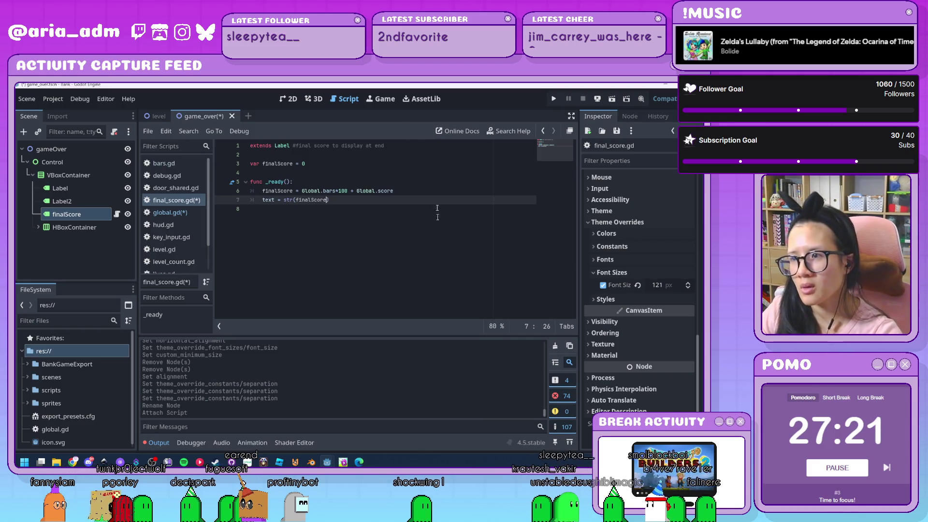
pyautogui.click(450, 191)
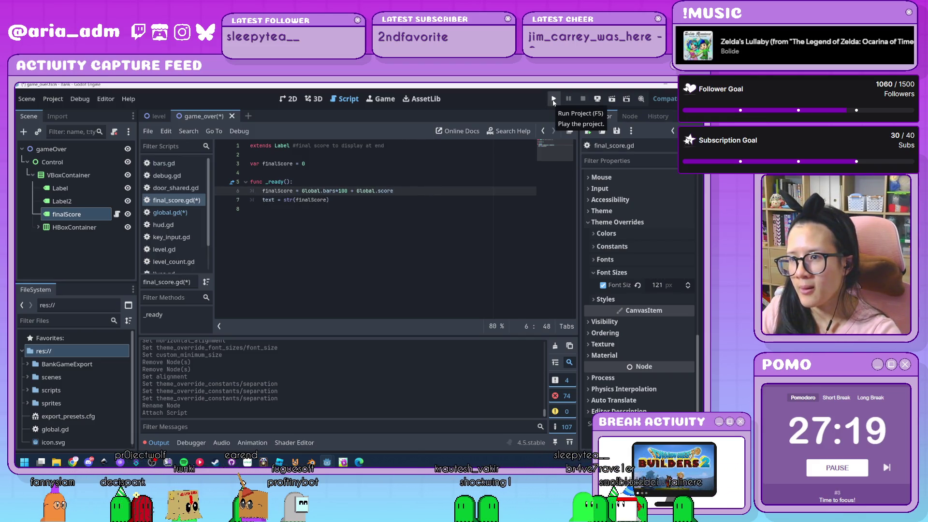
# Step: Test-run the game, closing doors with S, L and K until score 27, then stop it
pyautogui.click(553, 100)
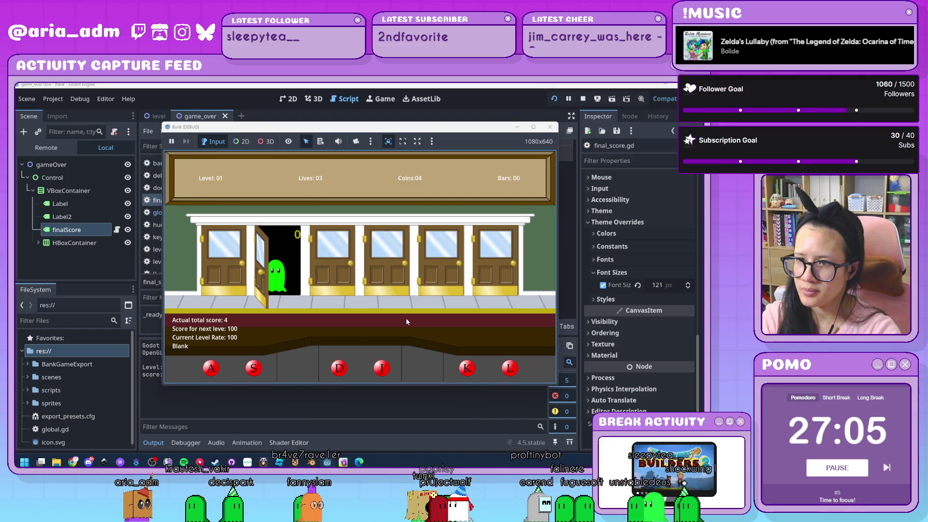
pyautogui.press('s')
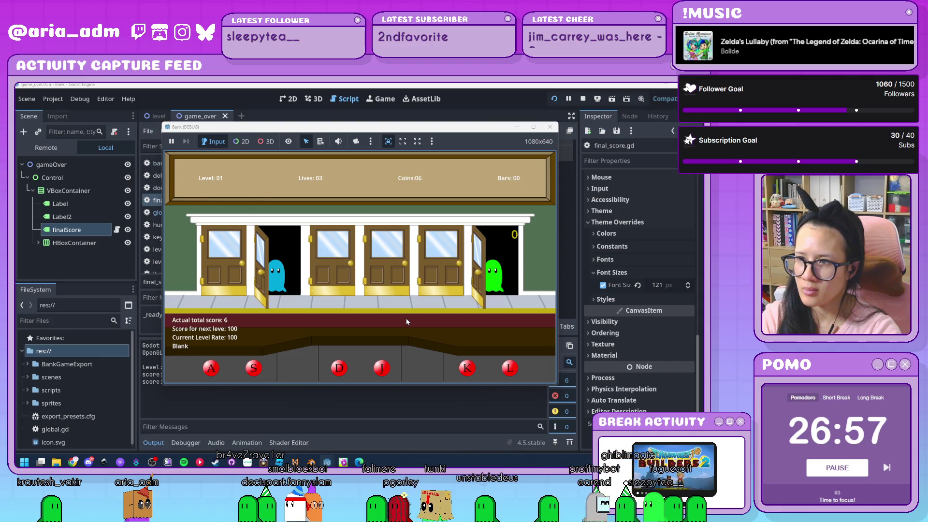
pyautogui.press('l')
pyautogui.press('s')
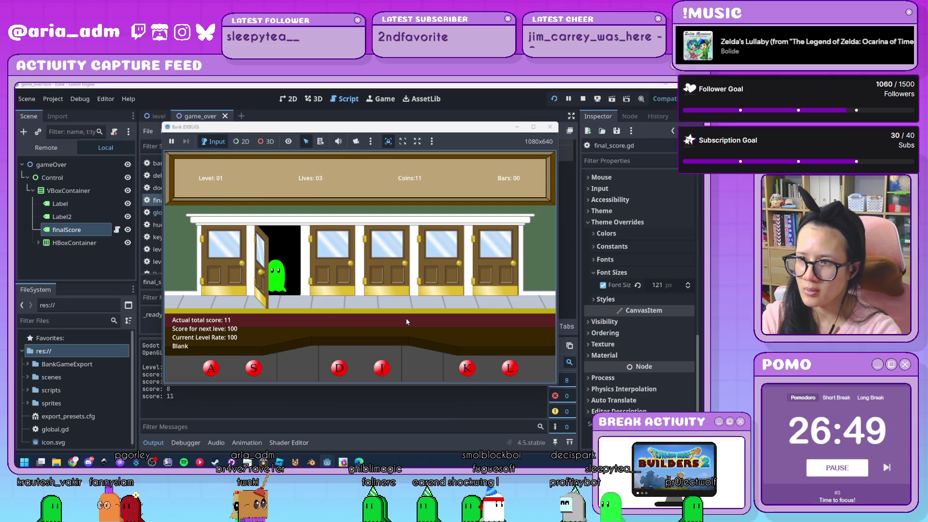
pyautogui.press('s')
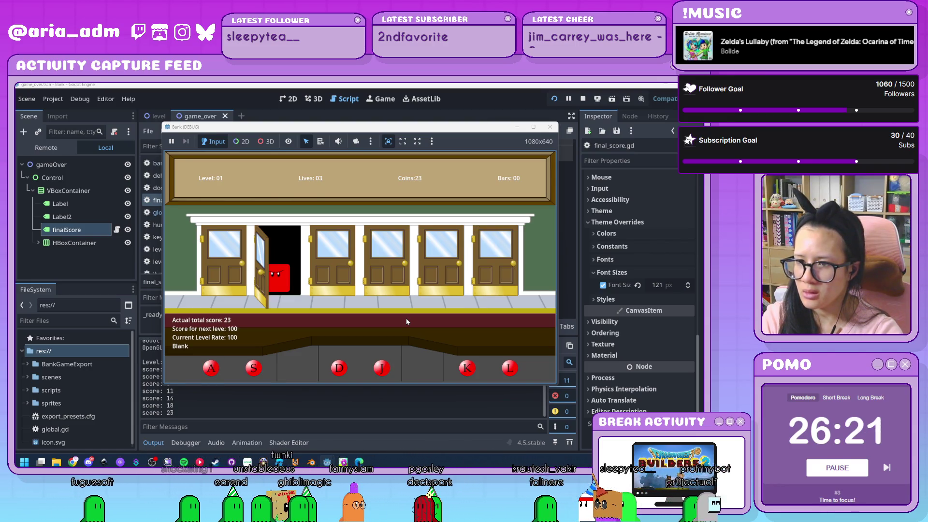
pyautogui.press('s')
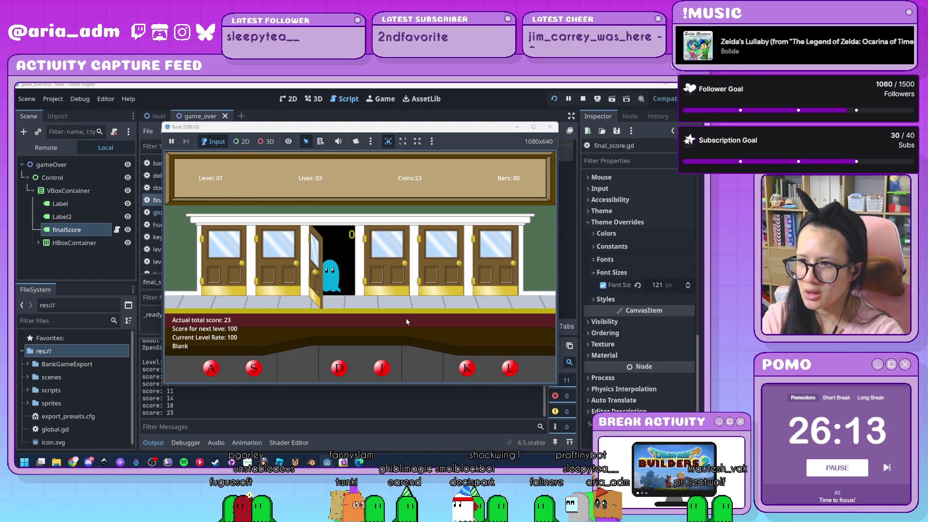
pyautogui.press('k')
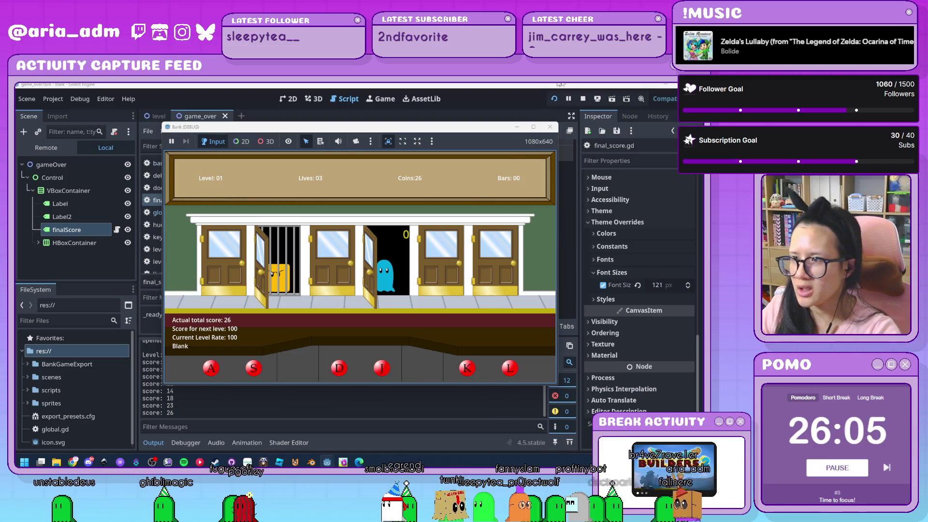
pyautogui.click(550, 126)
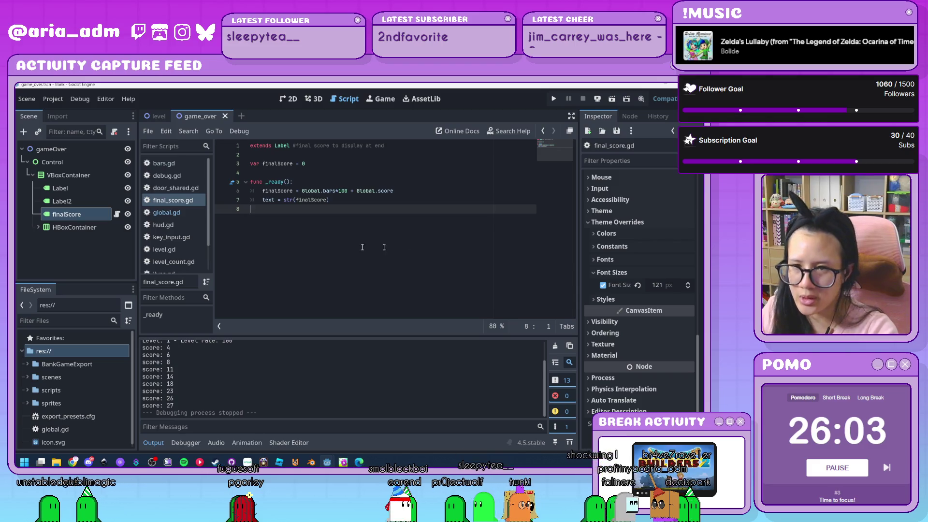
# Step: Open global.gd and place the cursor on the empty line below the level check in _process
pyautogui.click(186, 214)
pyautogui.scroll(-7, 332, 230)
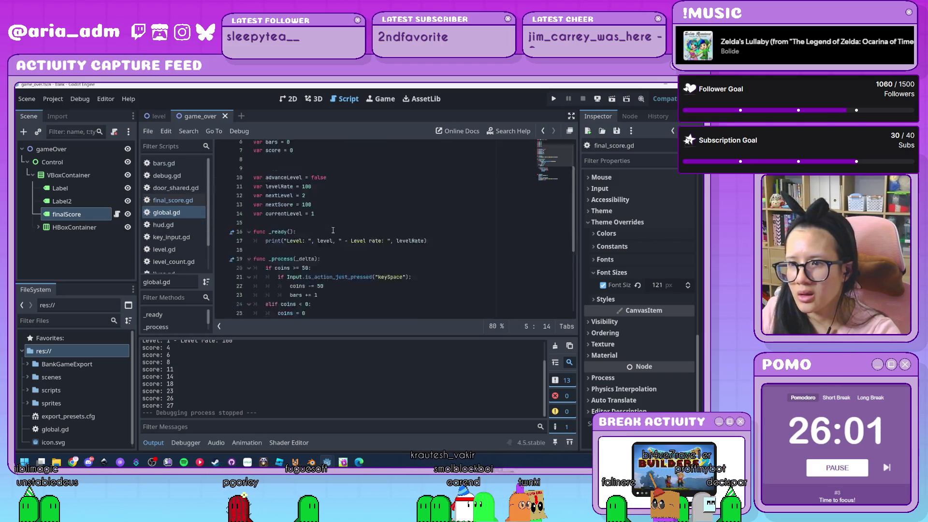
pyautogui.scroll(3, 333, 230)
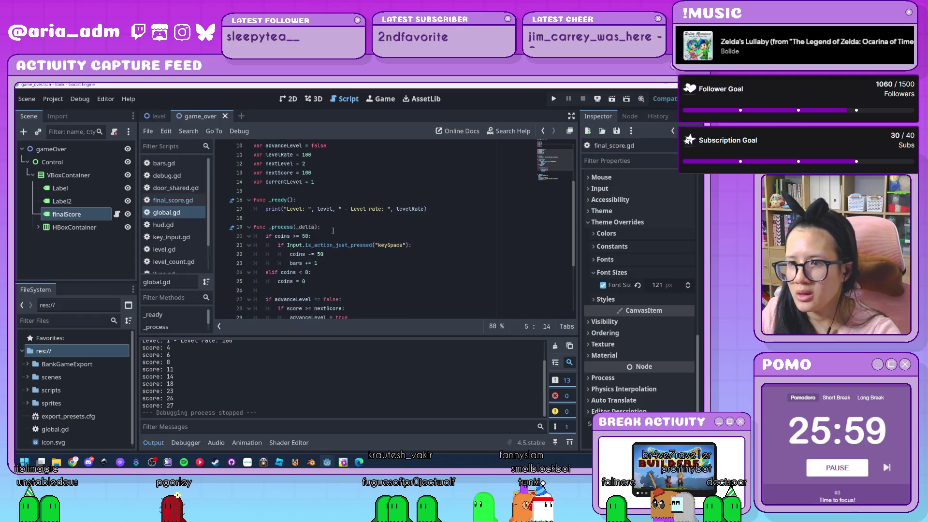
pyautogui.scroll(-2, 333, 231)
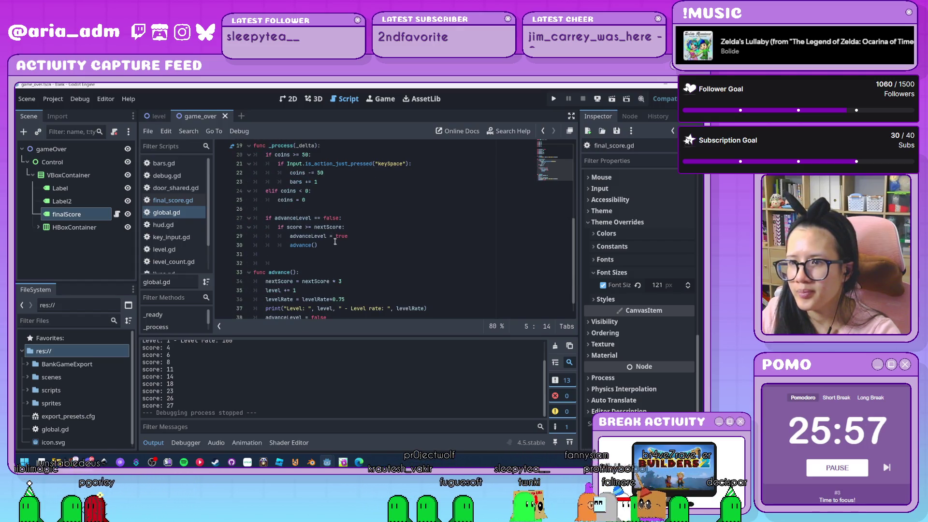
pyautogui.click(335, 246)
pyautogui.click(371, 256)
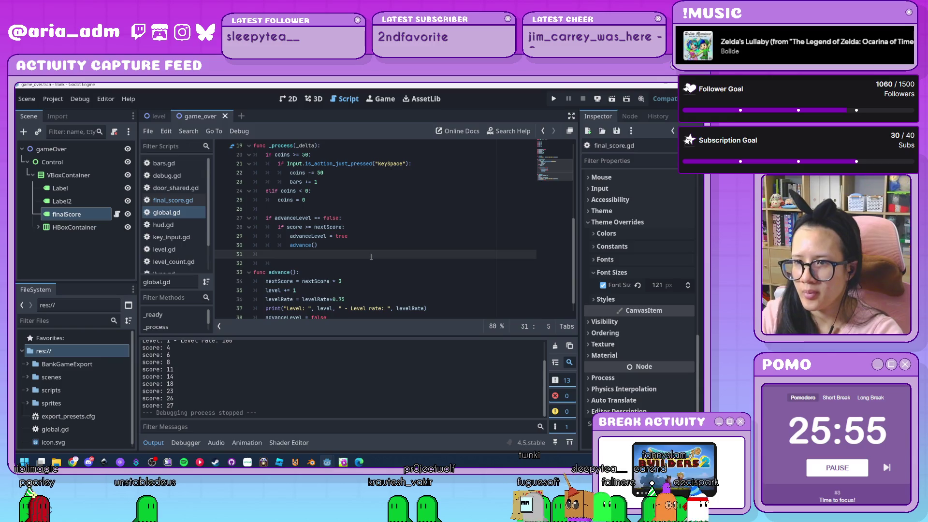
# Step: Add 'if lives <= 0:' calling get_tree().change_scene_to_file("res://scenes/game_over.tscn") via autocomplete
pyautogui.press('Return')
pyautogui.write('if ')
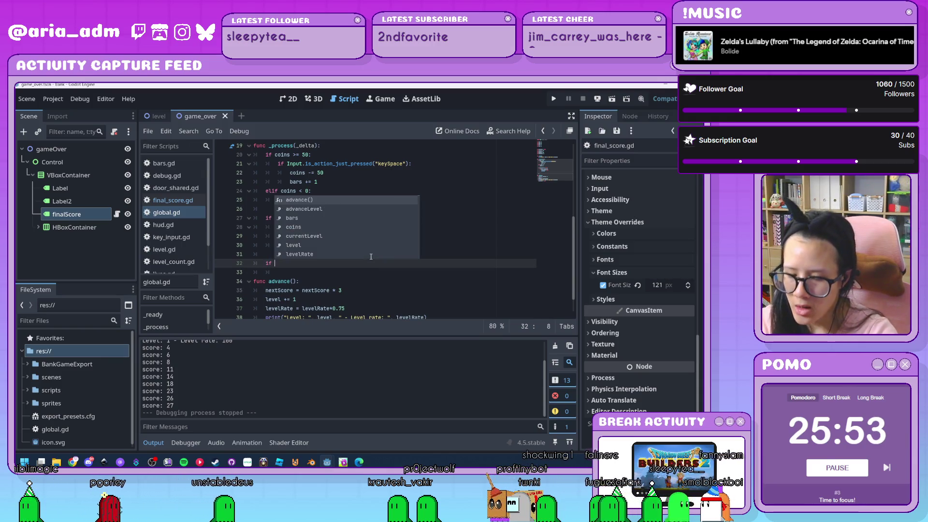
pyautogui.write('lives <= ')
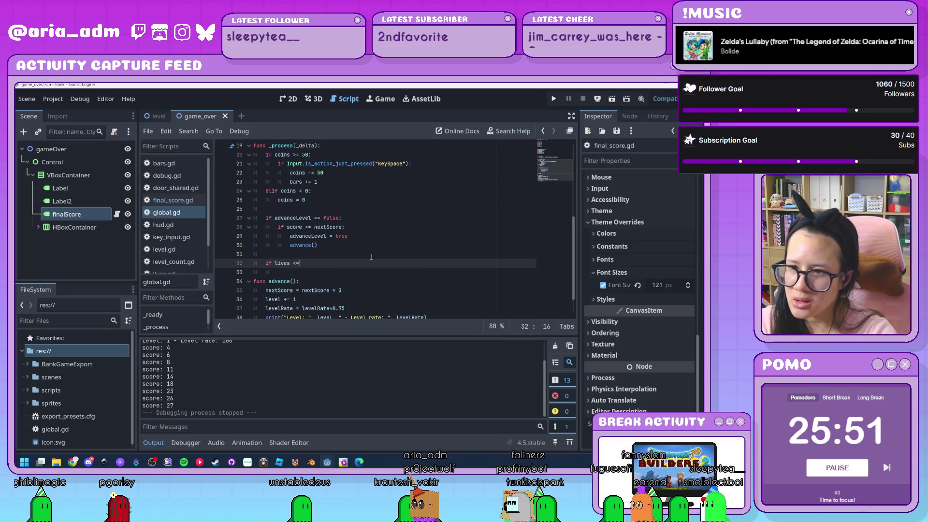
pyautogui.write('0:')
pyautogui.press('Return')
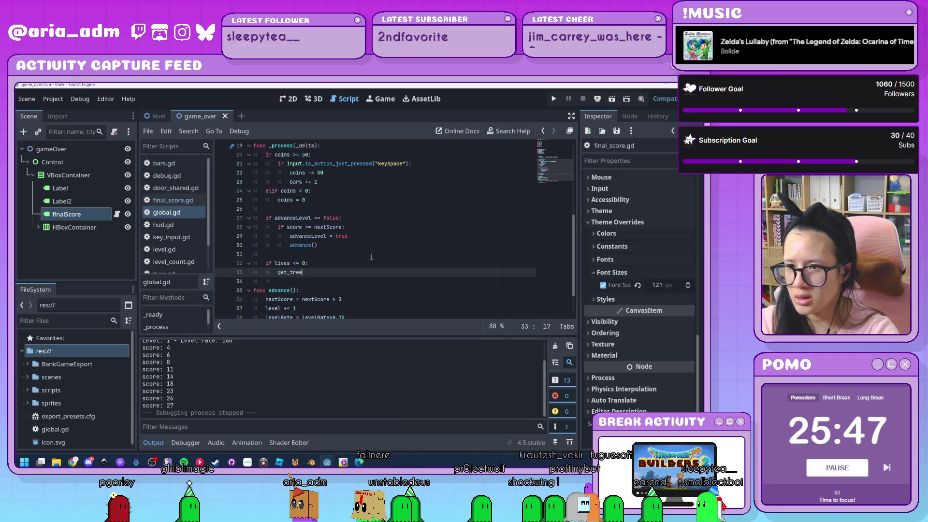
pyautogui.write('get_tree().chan')
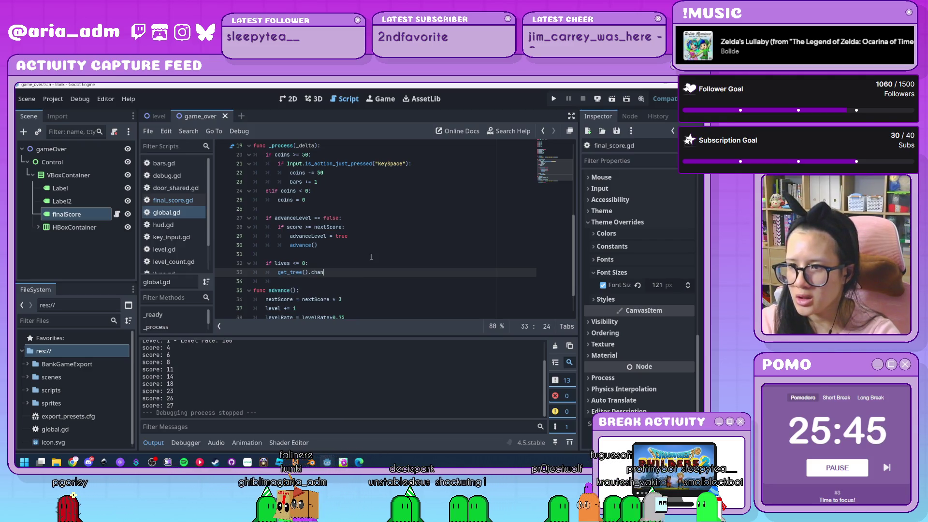
pyautogui.press('Return')
pyautogui.write('"')
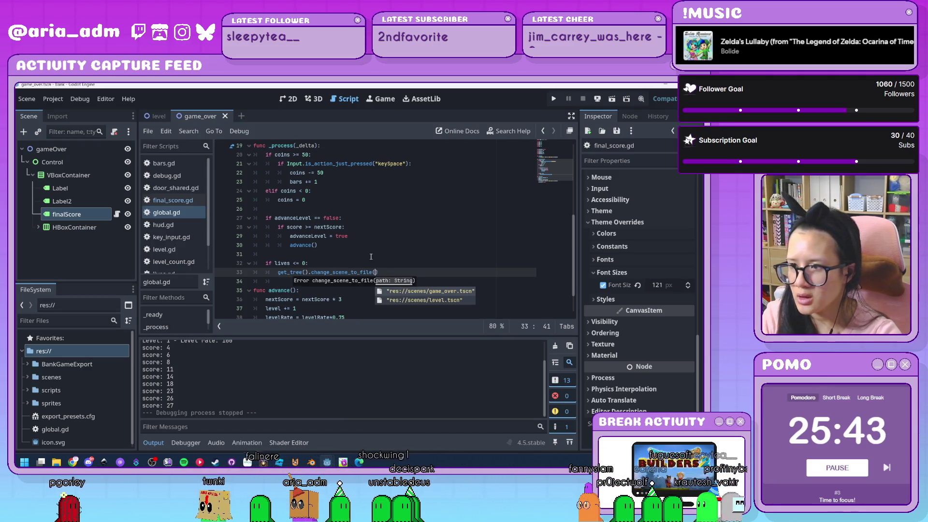
pyautogui.press('Return')
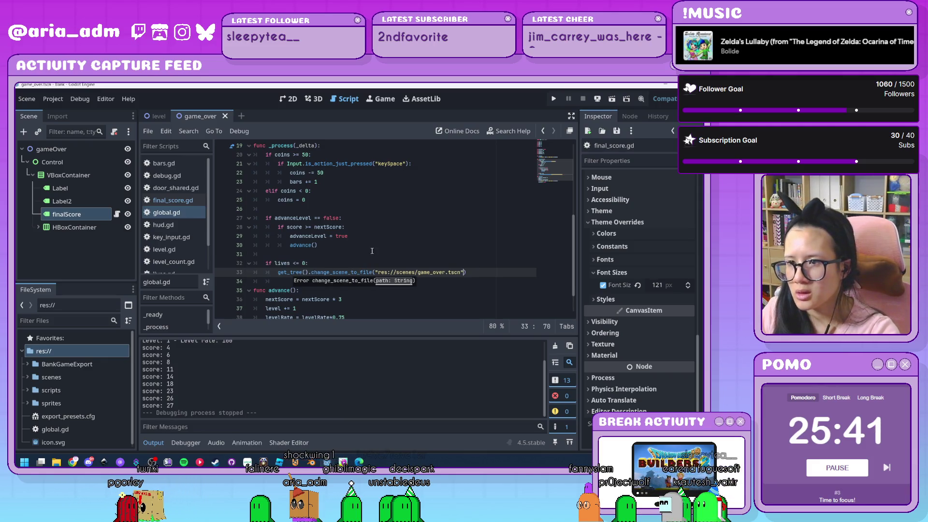
pyautogui.scroll(-2, 388, 243)
pyautogui.scroll(10, 388, 242)
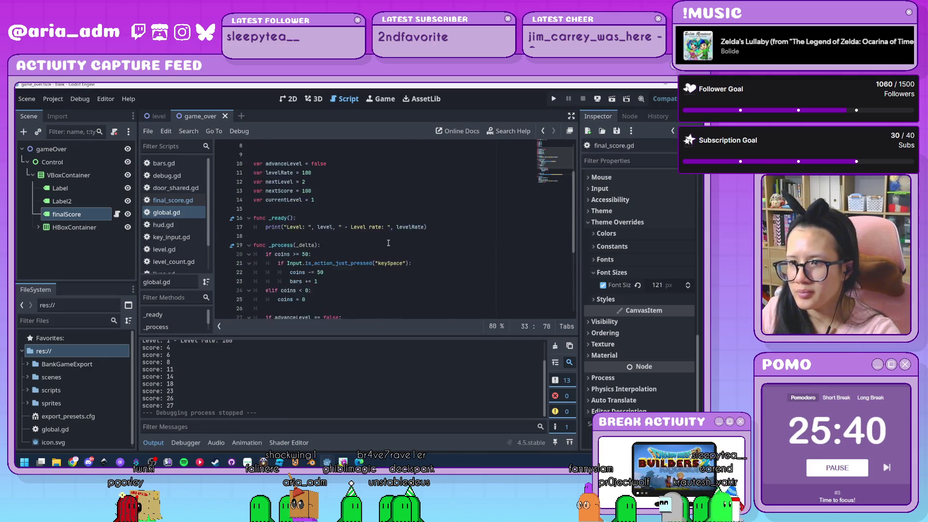
# Step: Run the project and close doors on the ghosts until lives run out at score 32, then close the game
pyautogui.click(554, 99)
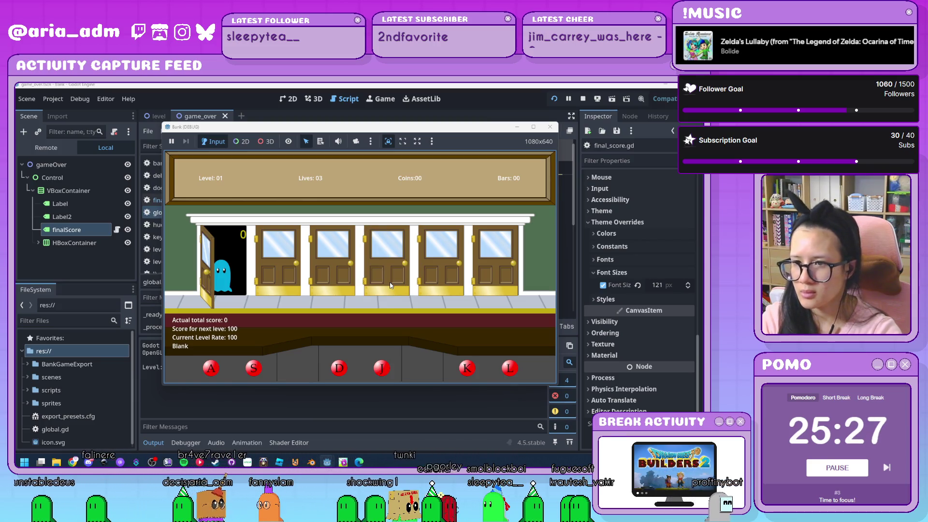
pyautogui.press('a')
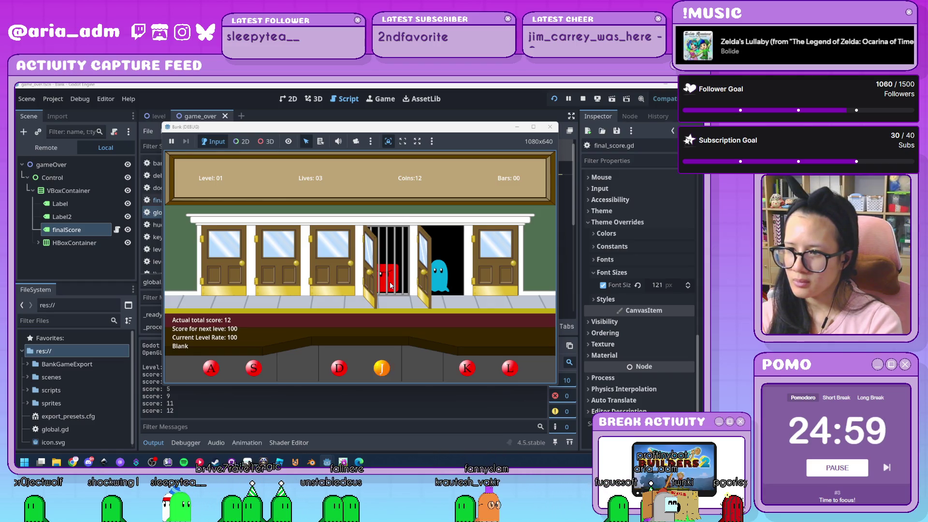
pyautogui.press('a')
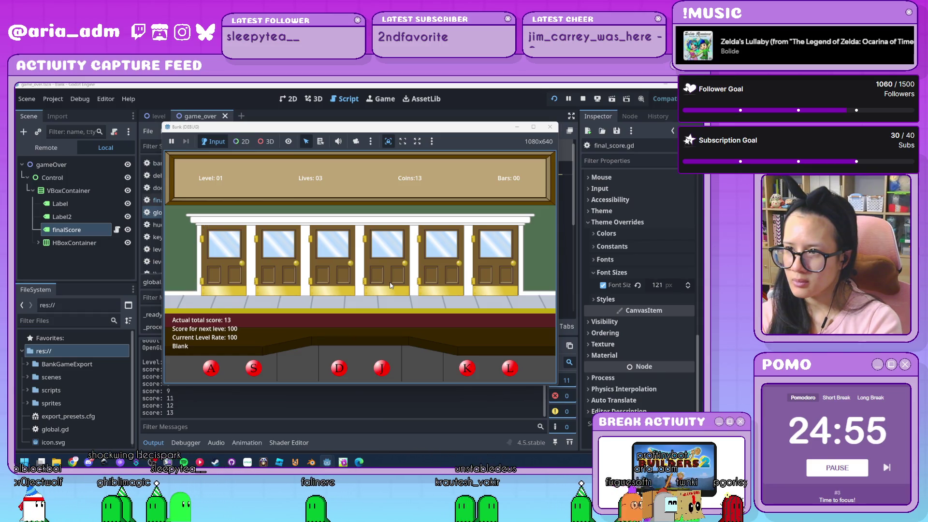
pyautogui.press('l')
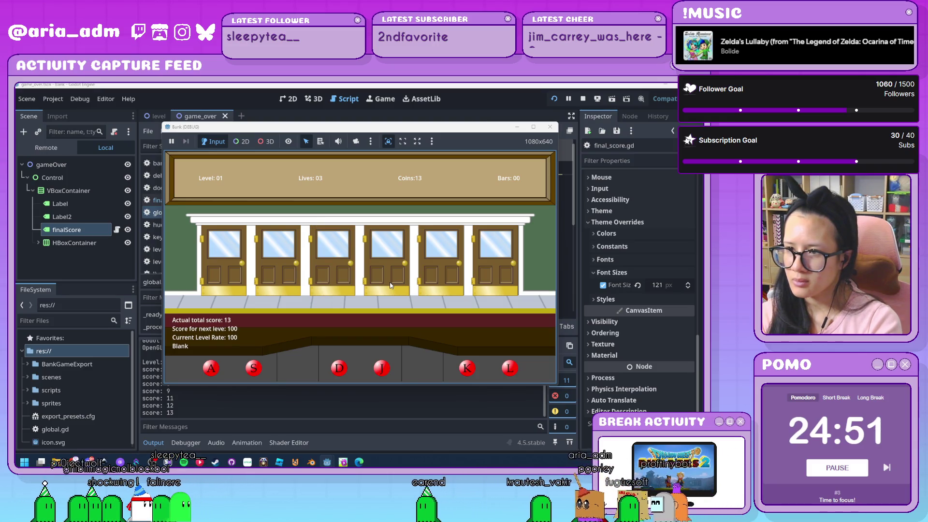
pyautogui.press('s')
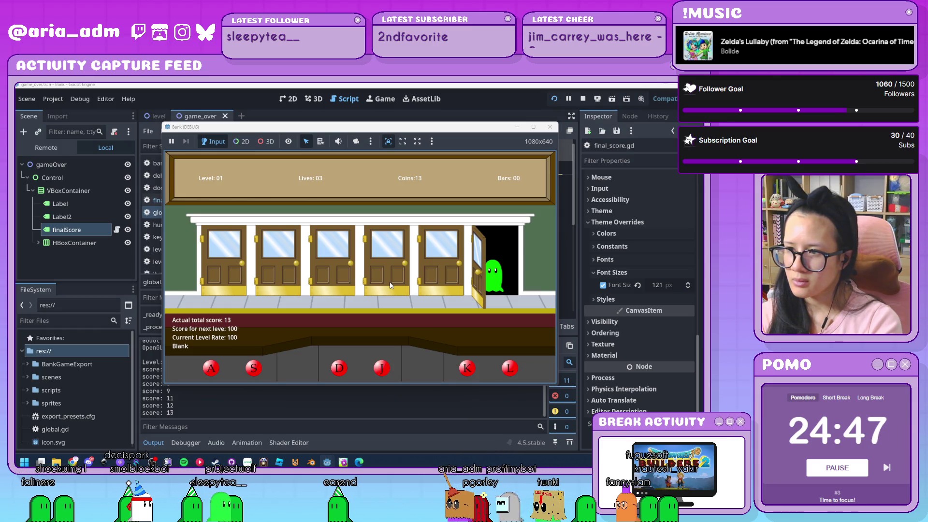
pyautogui.press('l')
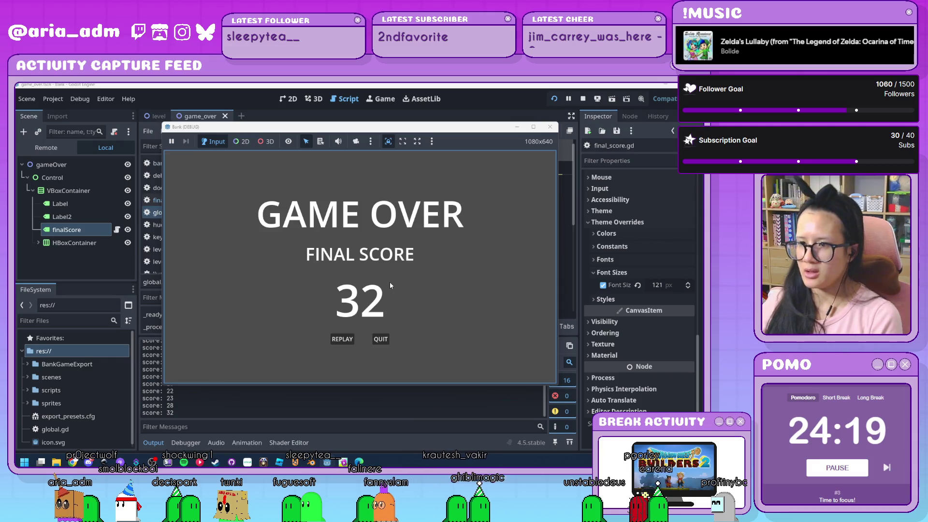
pyautogui.click(551, 127)
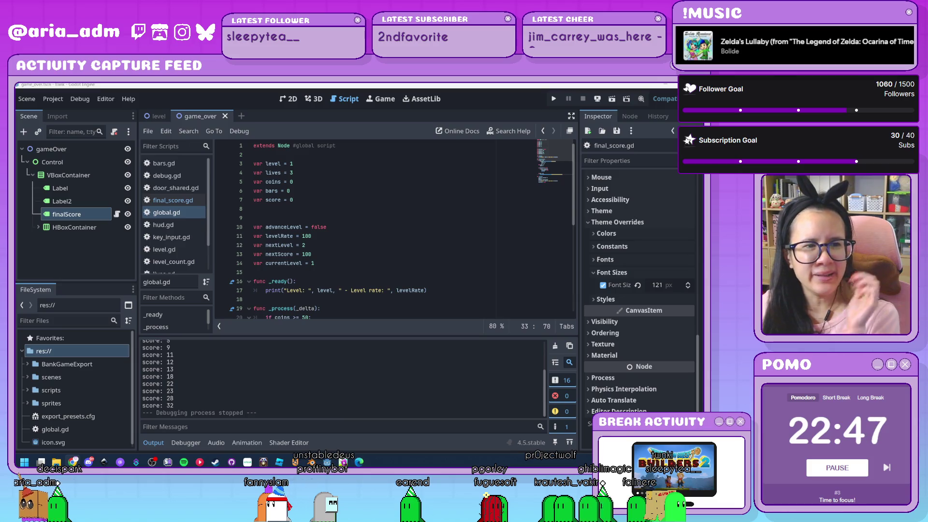
# Step: Scroll global.gd down and place the cursor at the end of line 40
pyautogui.moveTo(278, 317)
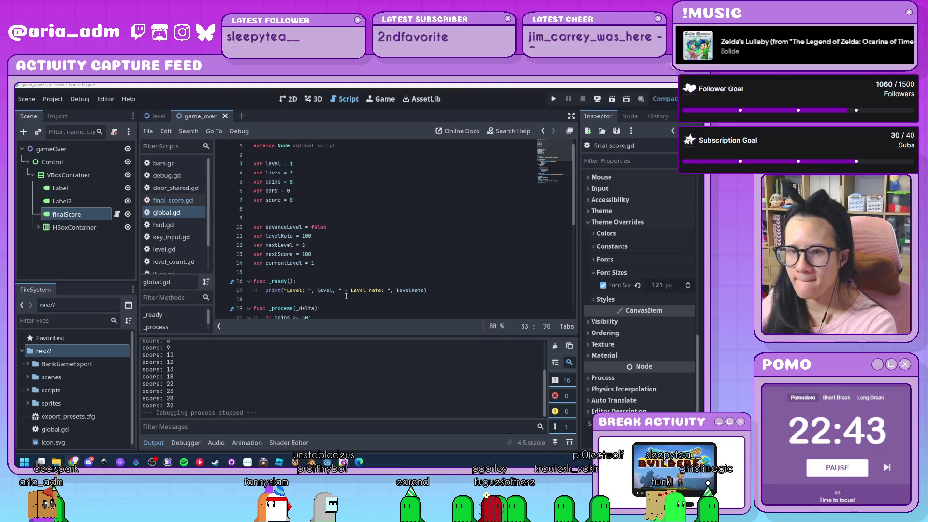
pyautogui.scroll(-5, 354, 282)
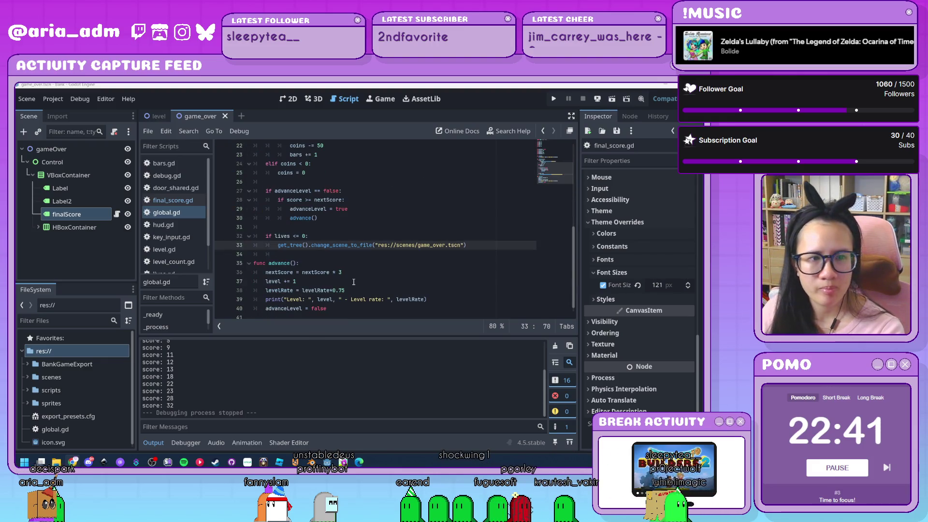
pyautogui.scroll(-1, 354, 282)
pyautogui.click(343, 303)
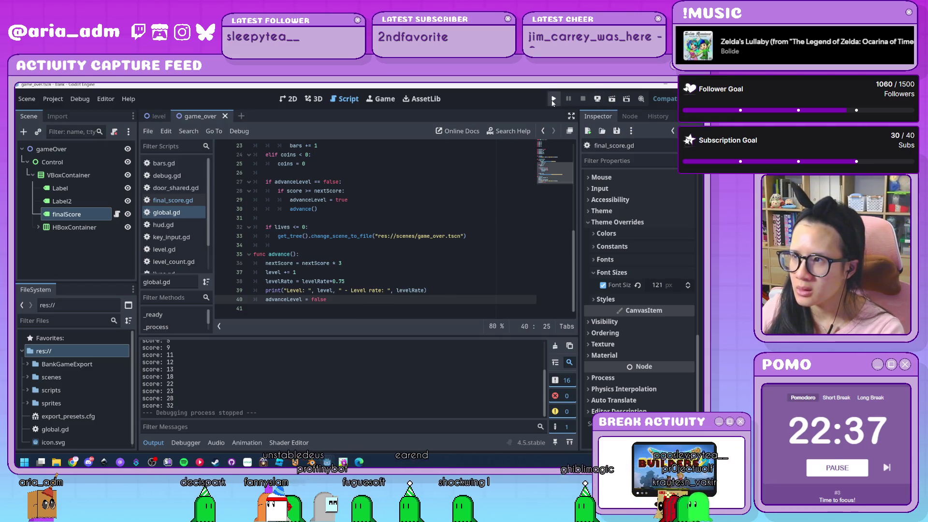
# Step: Run the game again and close doors on ghosts until GAME OVER shows final score 170, moving the window left
pyautogui.press('F5')
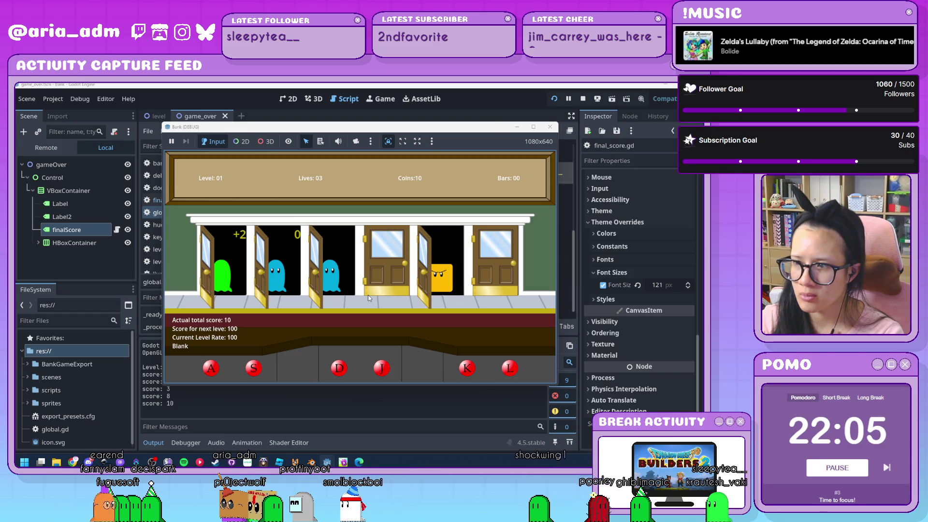
pyautogui.press('a')
pyautogui.press('d')
pyautogui.press('s')
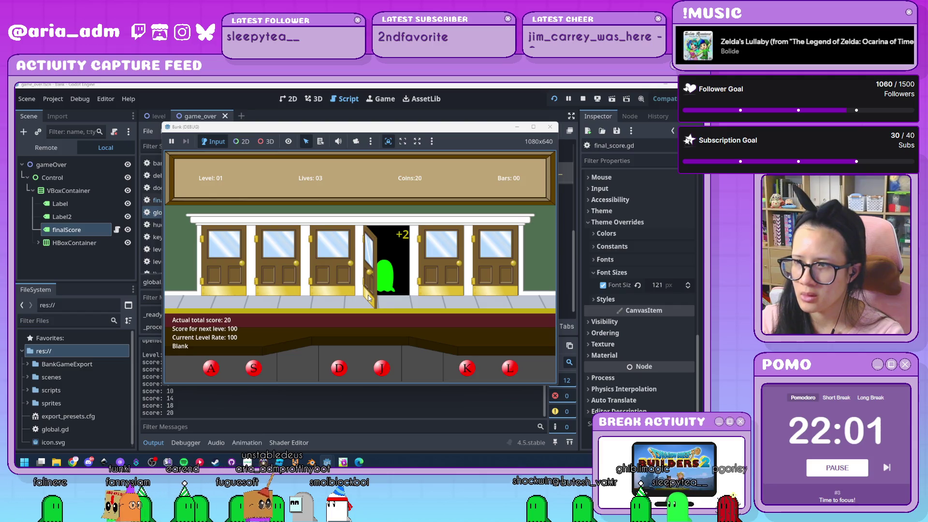
pyautogui.press('j')
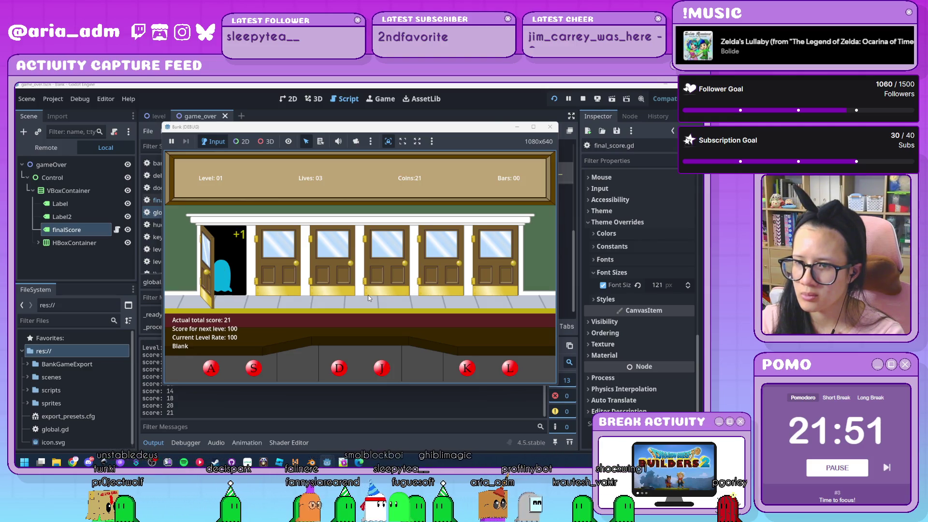
pyautogui.press('a')
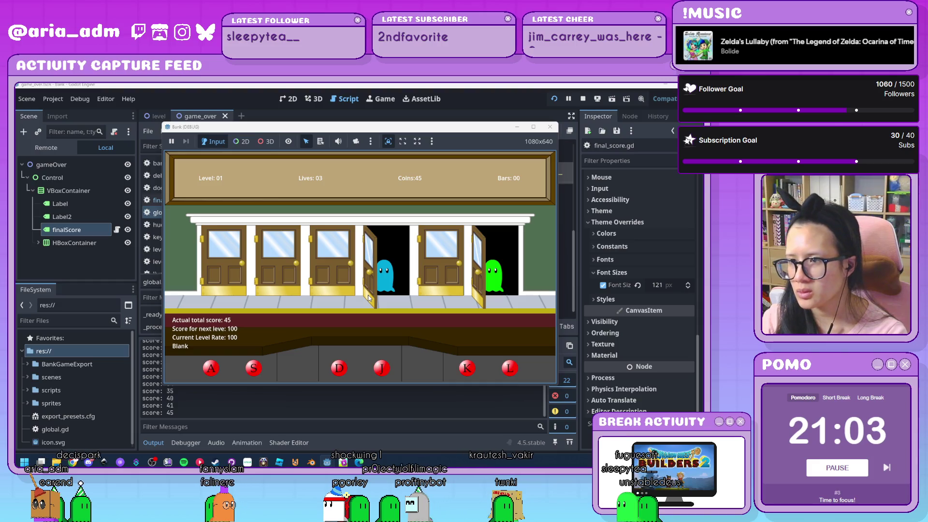
pyautogui.press('l')
pyautogui.press('j')
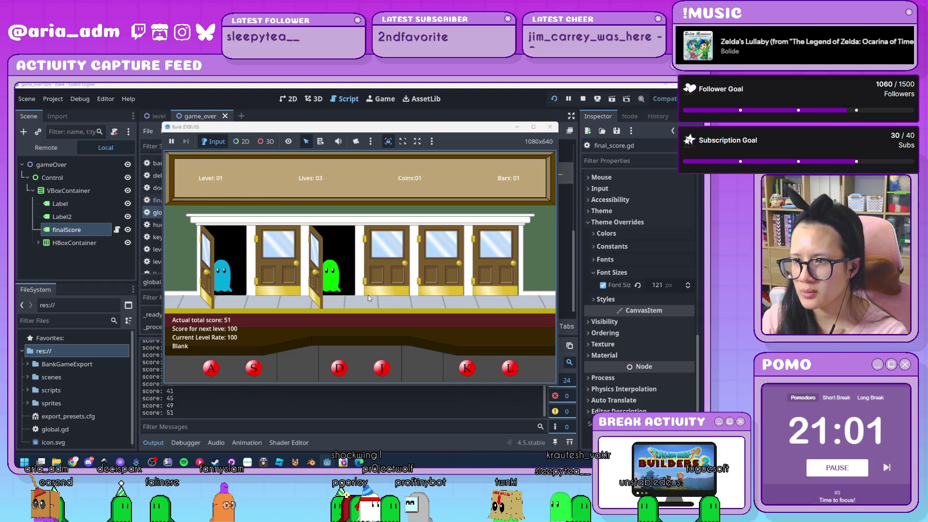
pyautogui.press('a')
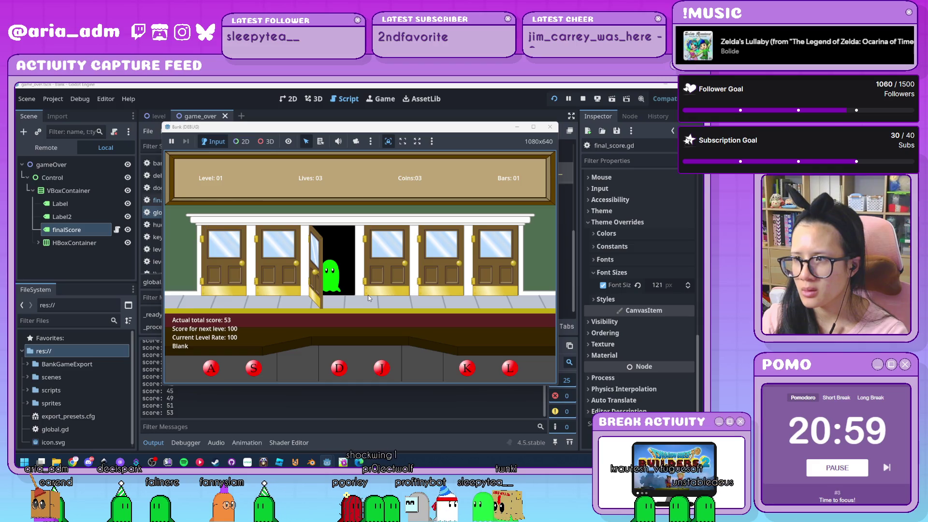
pyautogui.press('d')
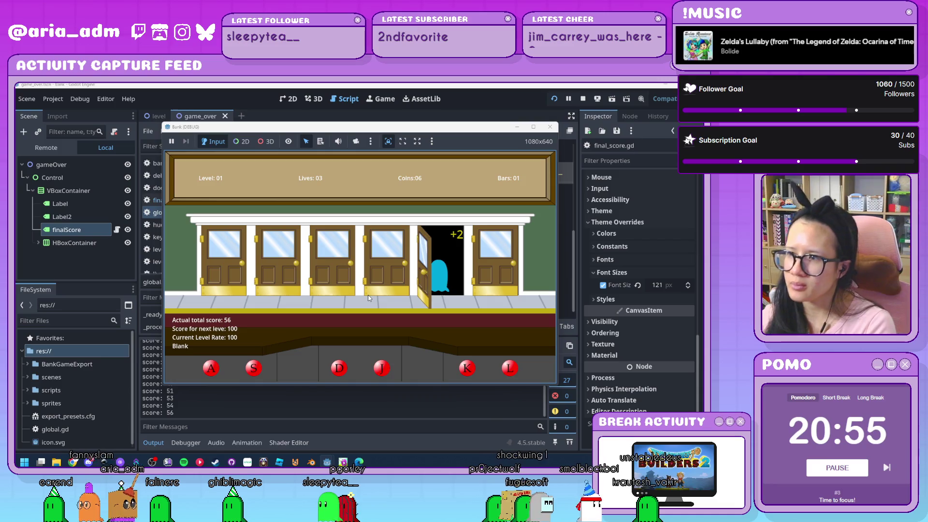
pyautogui.press('k')
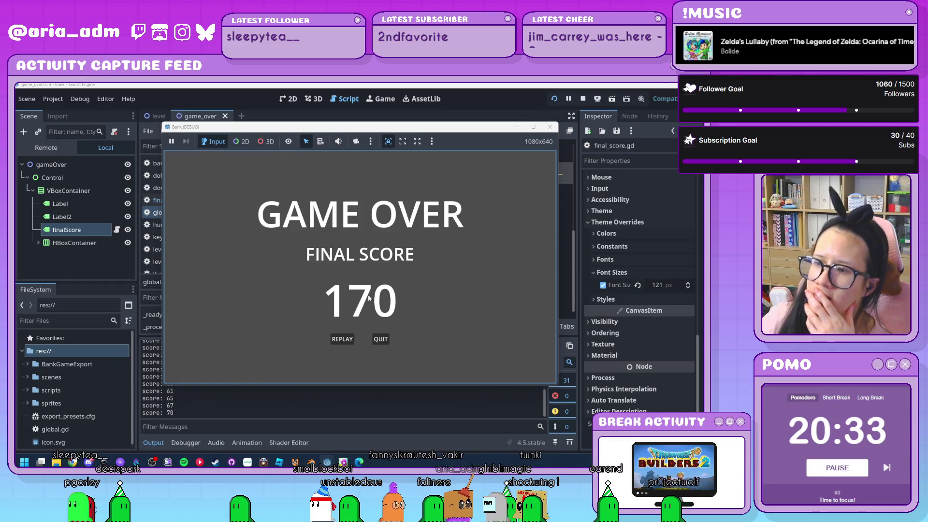
pyautogui.moveTo(378, 130)
pyautogui.mouseDown()
pyautogui.moveTo(229, 144)
pyautogui.moveTo(275, 132)
pyautogui.mouseUp()
# Step: In the game_over scene's final_score.gd, replace 'score' with 'coins' on line 6 and save
pyautogui.click(473, 236)
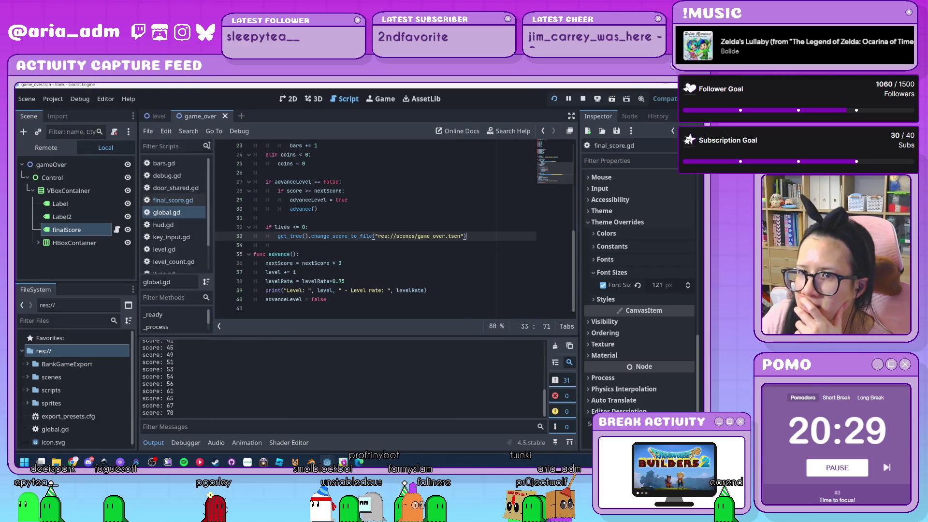
pyautogui.click(158, 117)
pyautogui.click(204, 117)
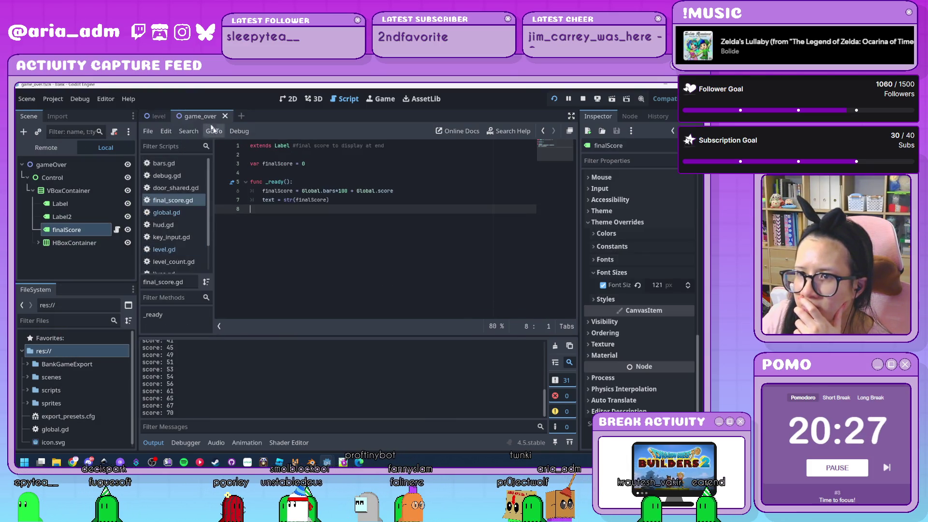
pyautogui.click(334, 200)
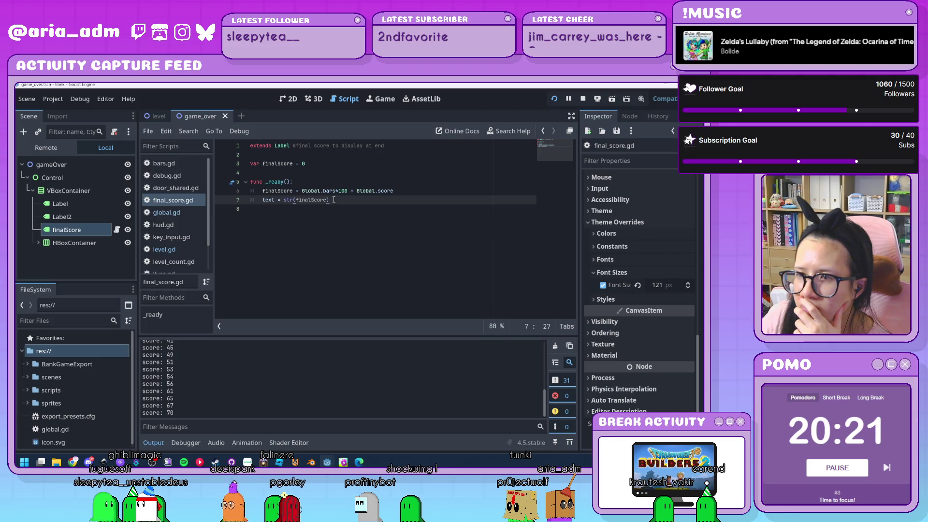
pyautogui.click(379, 191)
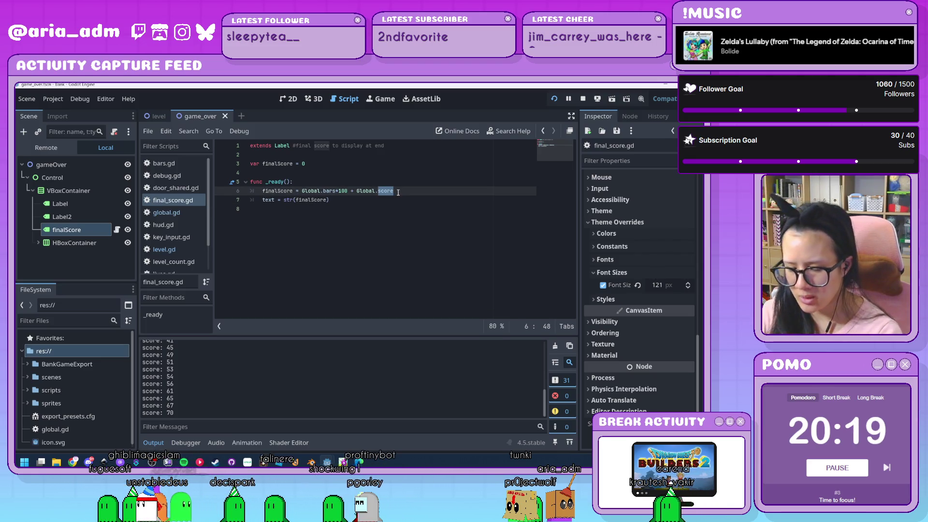
pyautogui.write('coins')
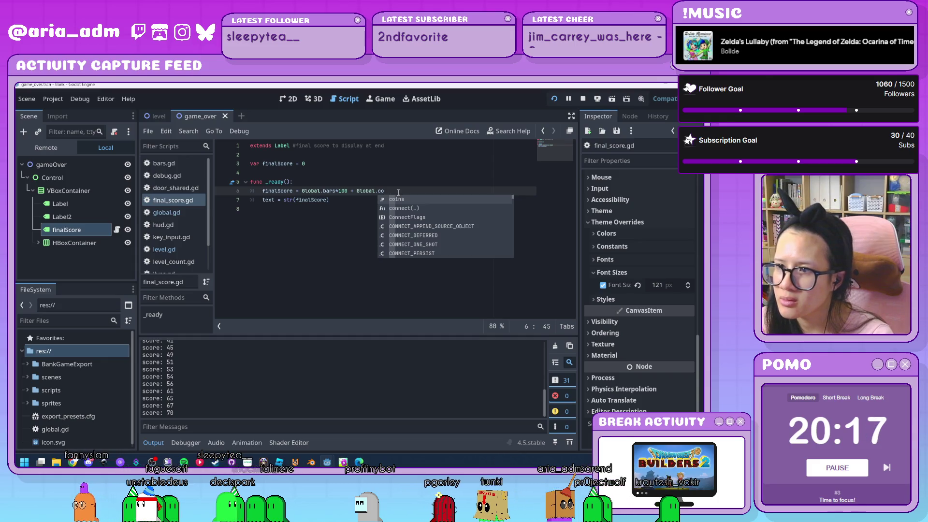
pyautogui.hotkey('ctrl', 's')
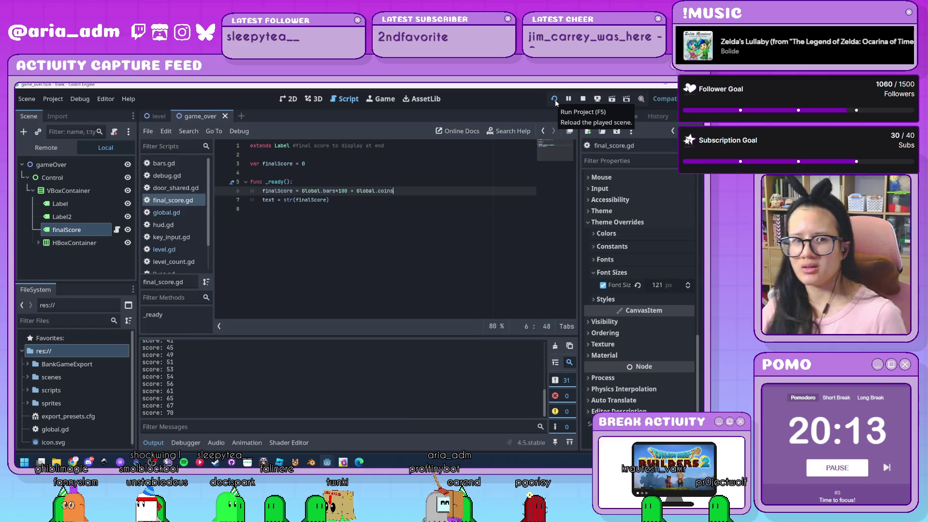
# Step: Run the project and close doors on ghosts, reaching 12 coins, 1 bar and a score of 68
pyautogui.click(556, 100)
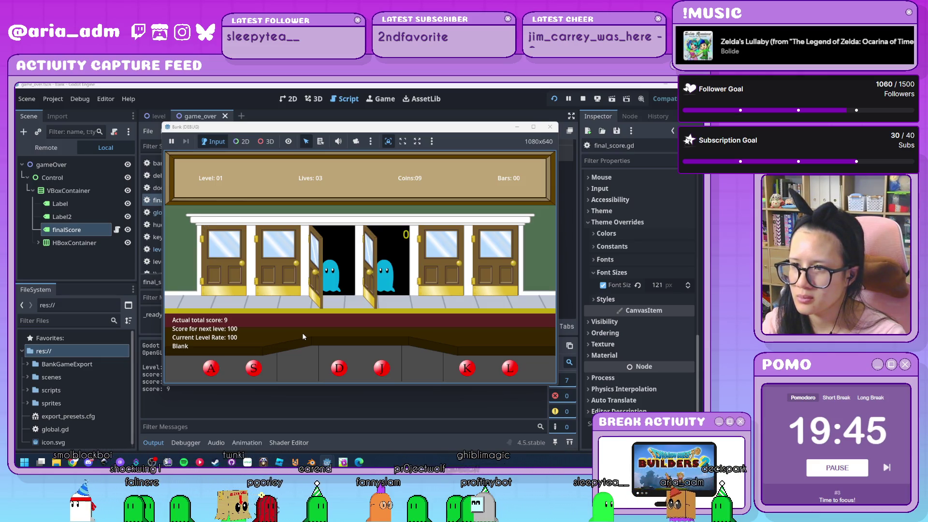
pyautogui.press('d')
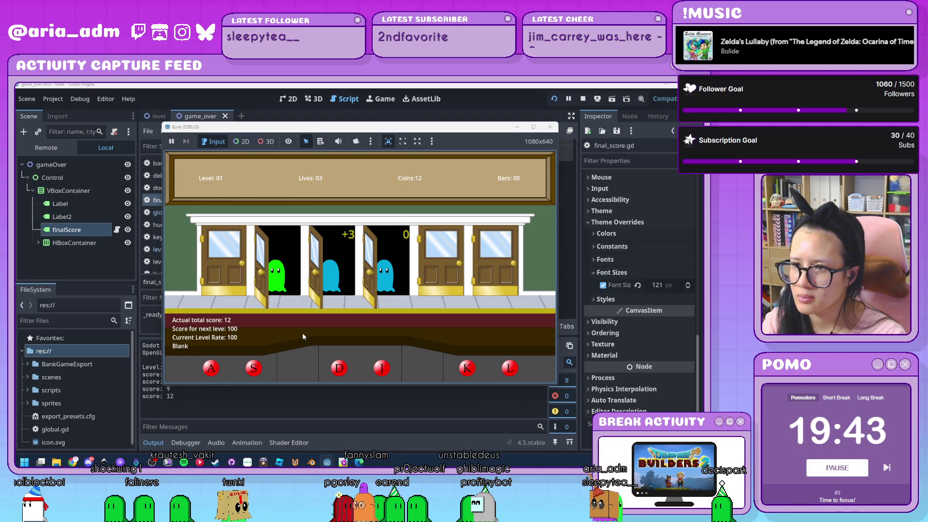
pyautogui.press('j')
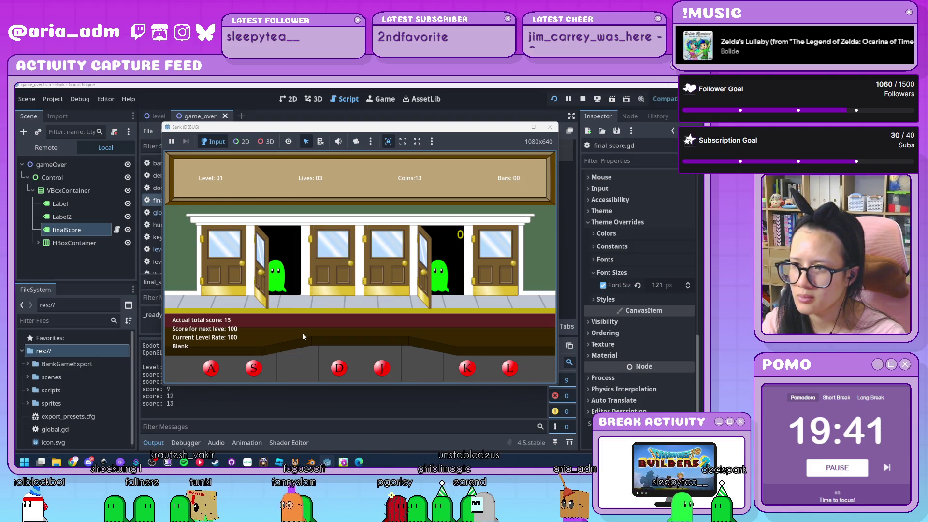
pyautogui.press('s')
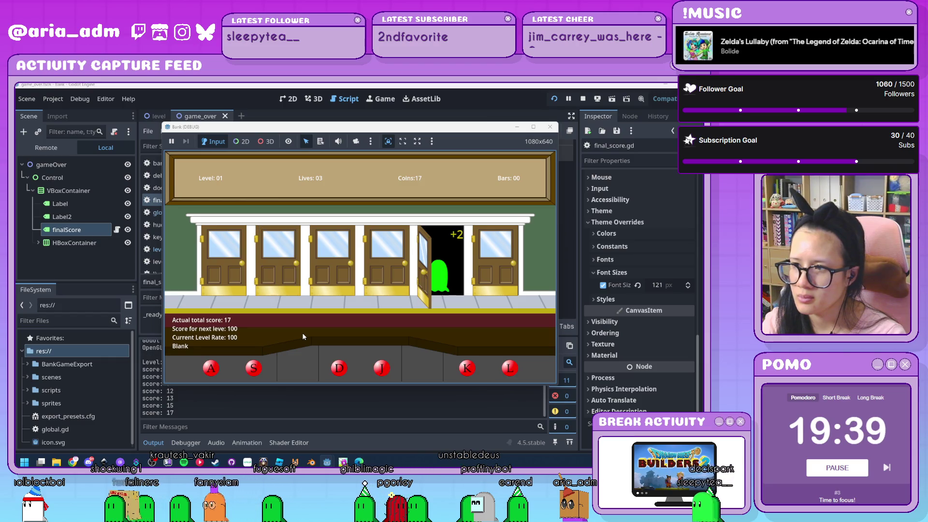
pyautogui.press('k')
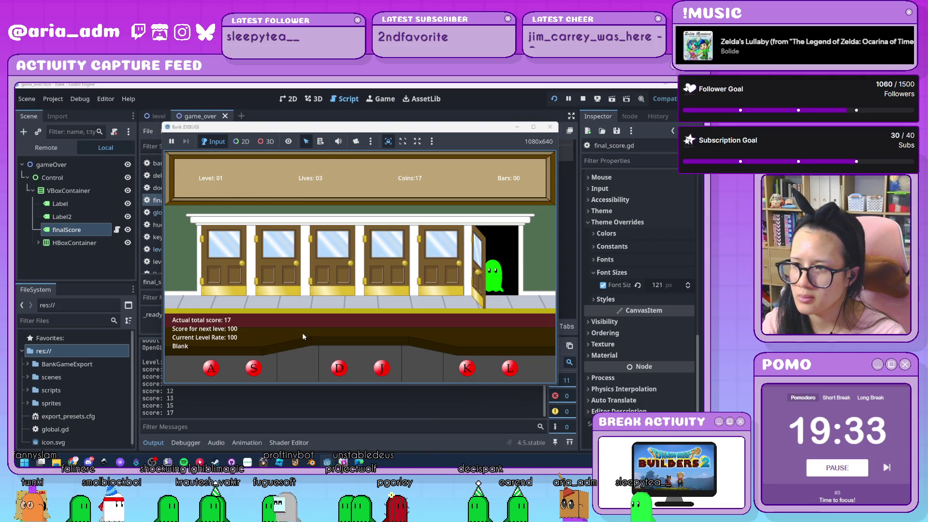
pyautogui.press('l')
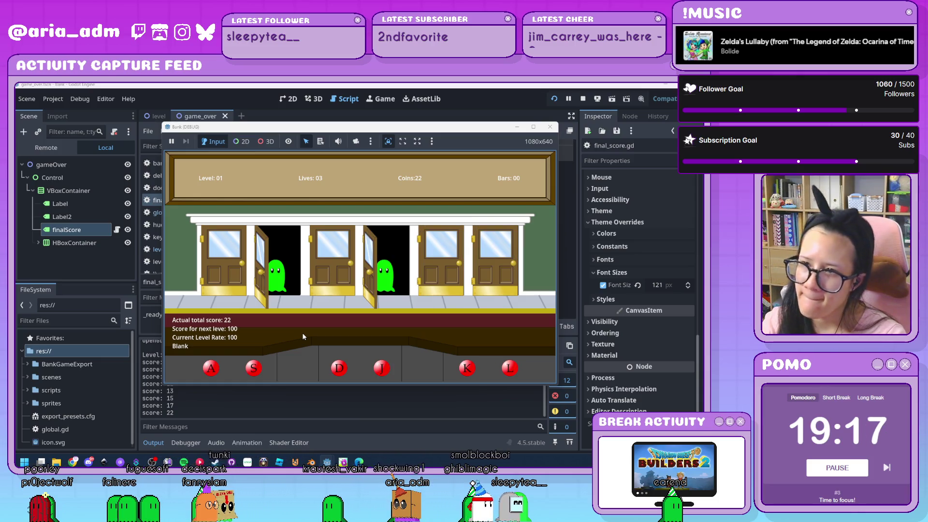
pyautogui.press('s')
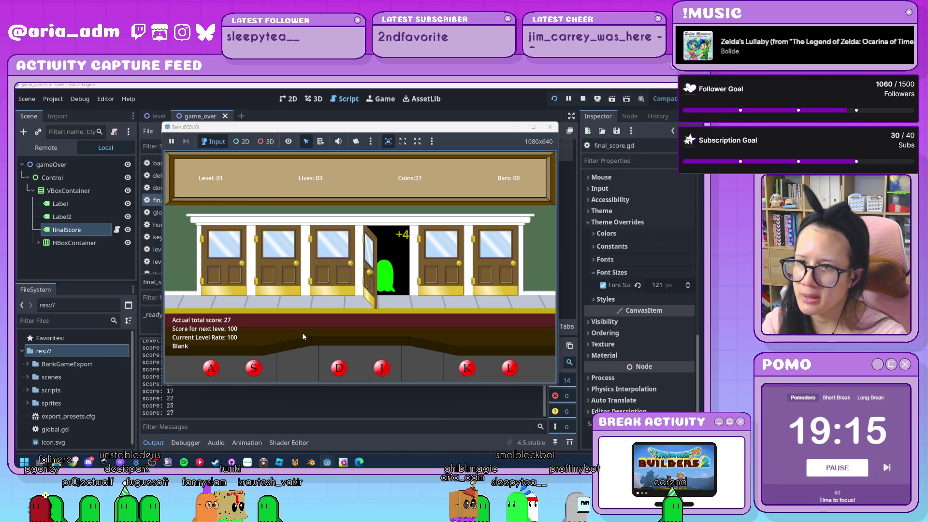
pyautogui.press('j')
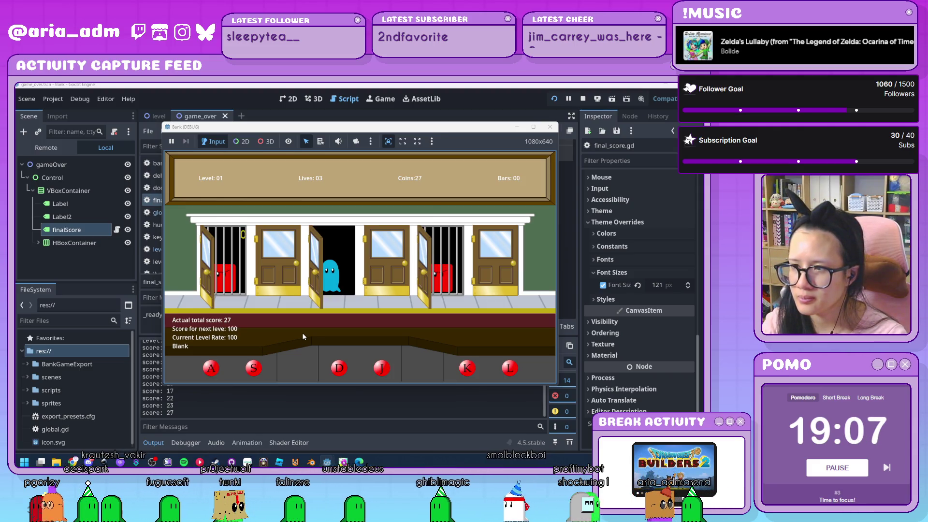
pyautogui.press('d')
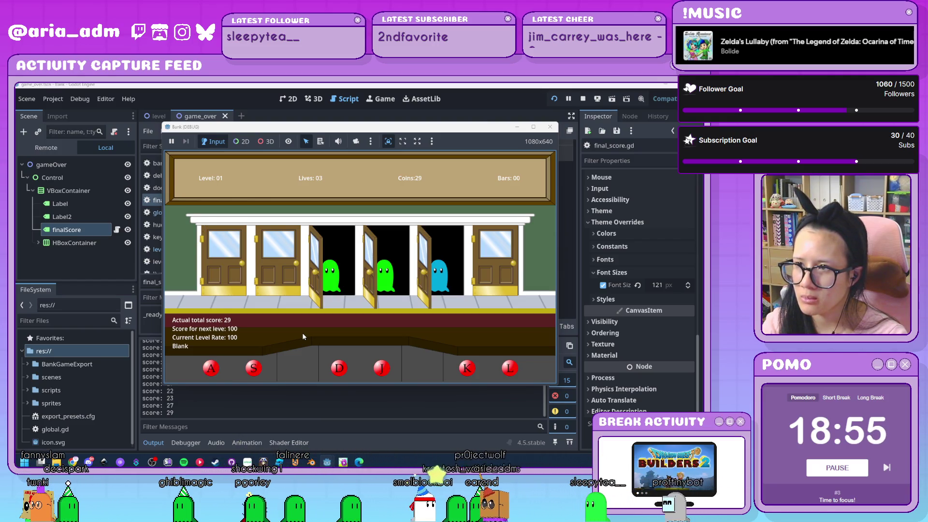
pyautogui.press('j')
pyautogui.press('k')
pyautogui.press('d')
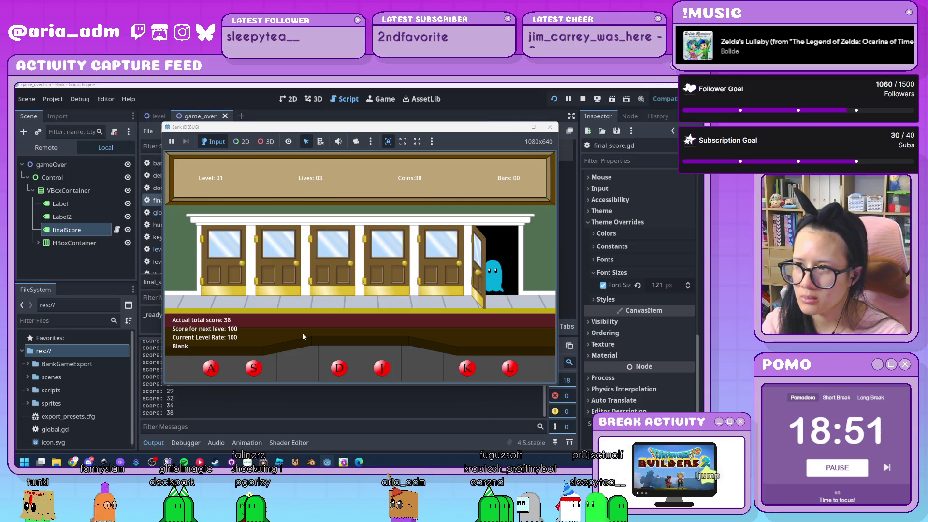
pyautogui.press('l')
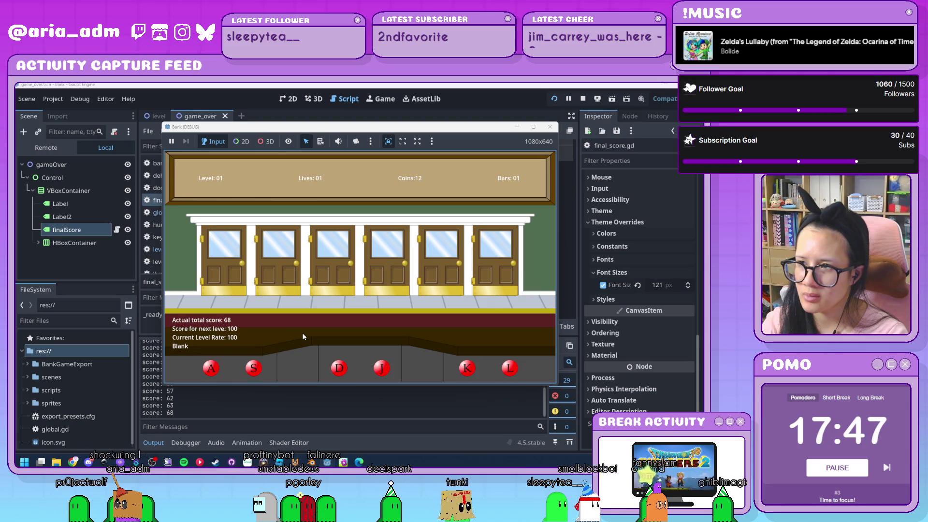
# Step: Play until GAME OVER shows a final score of 114, then close the game window
pyautogui.press('l')
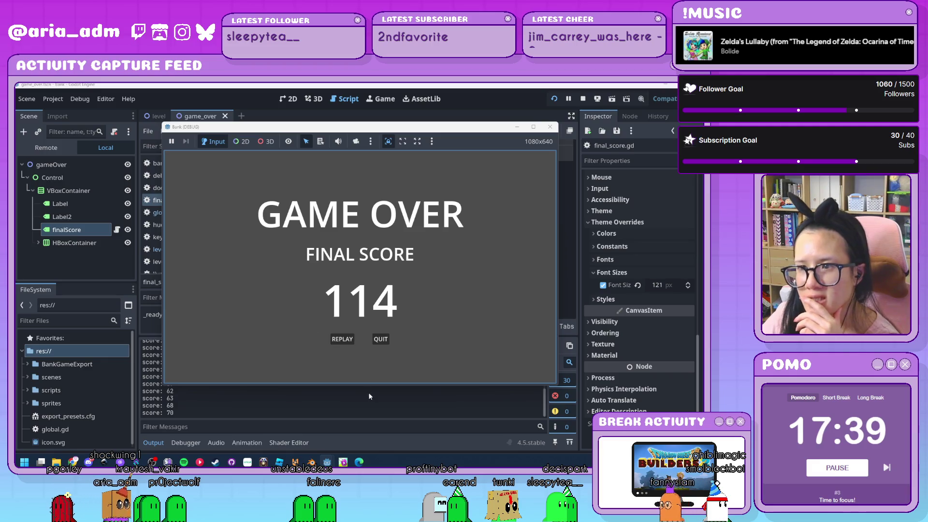
pyautogui.click(546, 130)
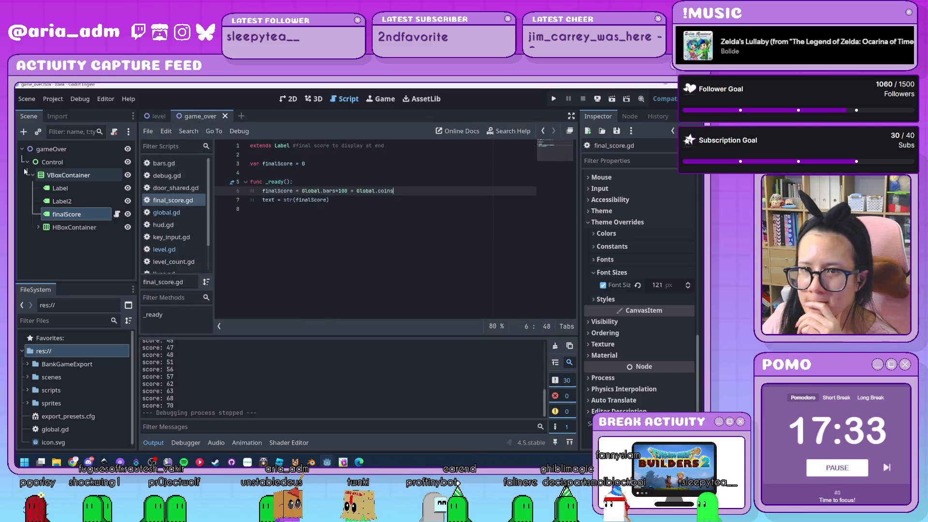
# Step: Expand HBoxContainer in the Scene dock, switch to the 2D view, and select btnReplay
pyautogui.click(83, 151)
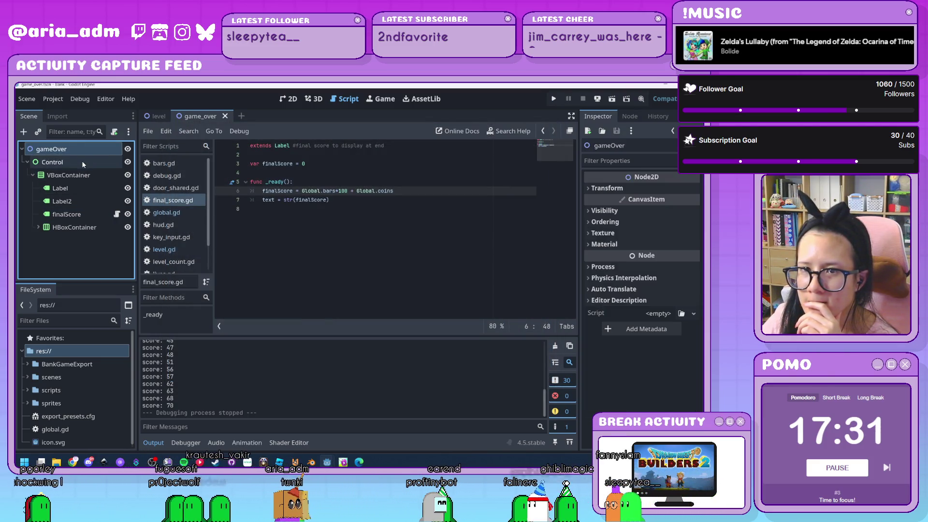
pyautogui.click(82, 162)
pyautogui.click(48, 230)
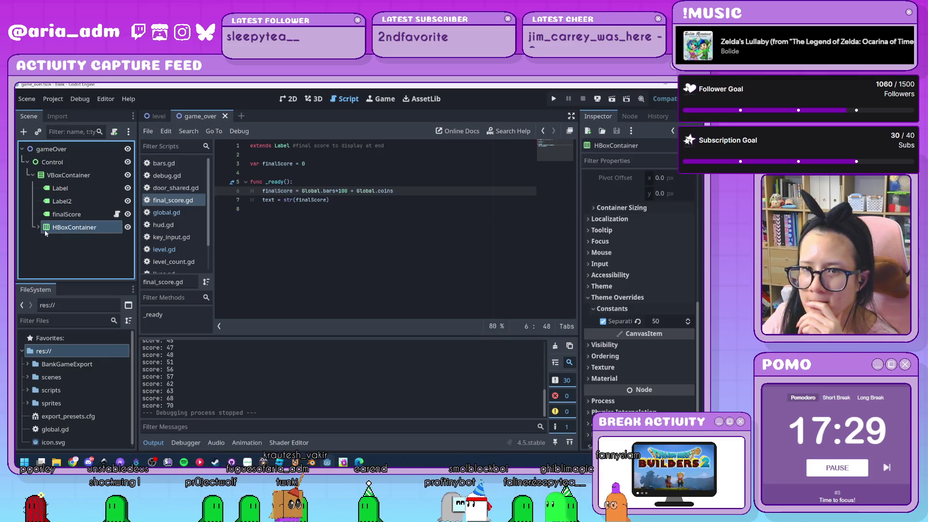
pyautogui.click(39, 227)
pyautogui.click(81, 241)
pyautogui.click(287, 100)
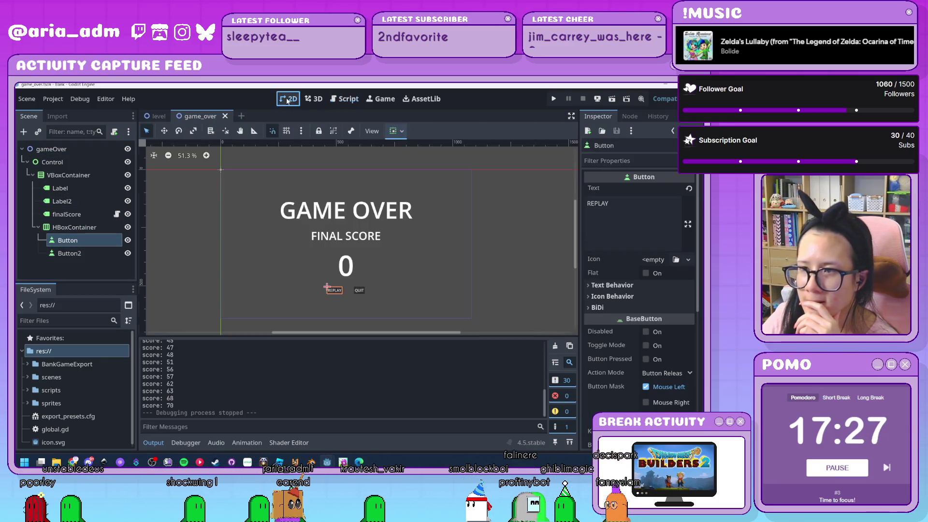
pyautogui.click(85, 240)
pyautogui.write('btnQuit')
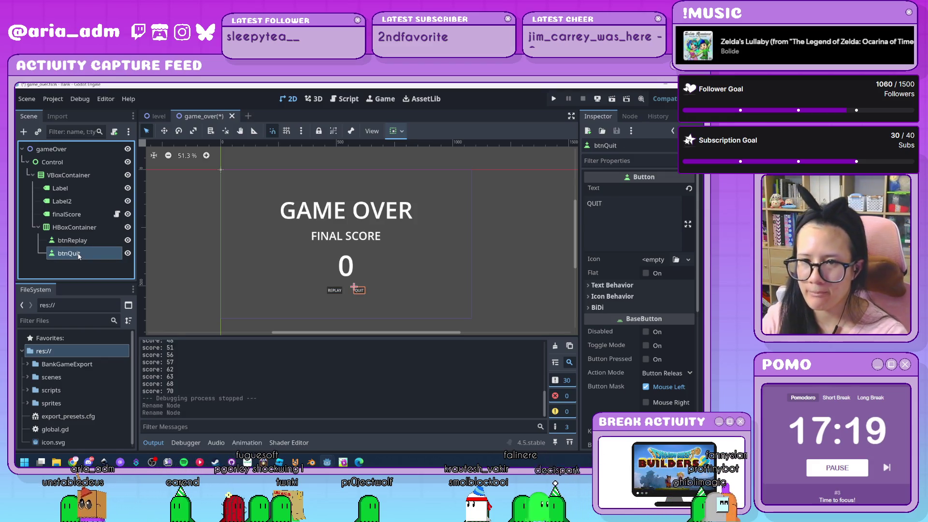
pyautogui.click(84, 276)
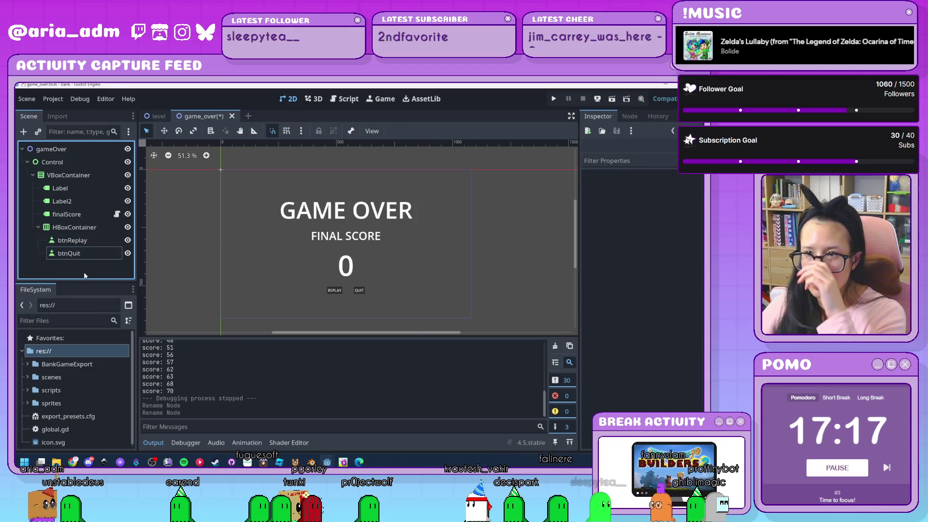
pyautogui.click(92, 243)
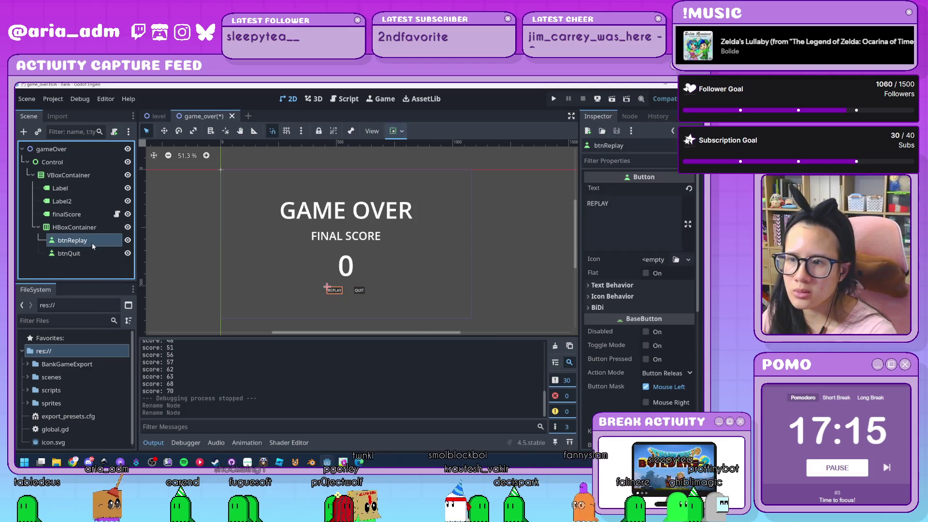
# Step: Set btnReplay's custom minimum width to 150 in the Inspector's Layout section
pyautogui.scroll(-5, 626, 321)
pyautogui.click(618, 362)
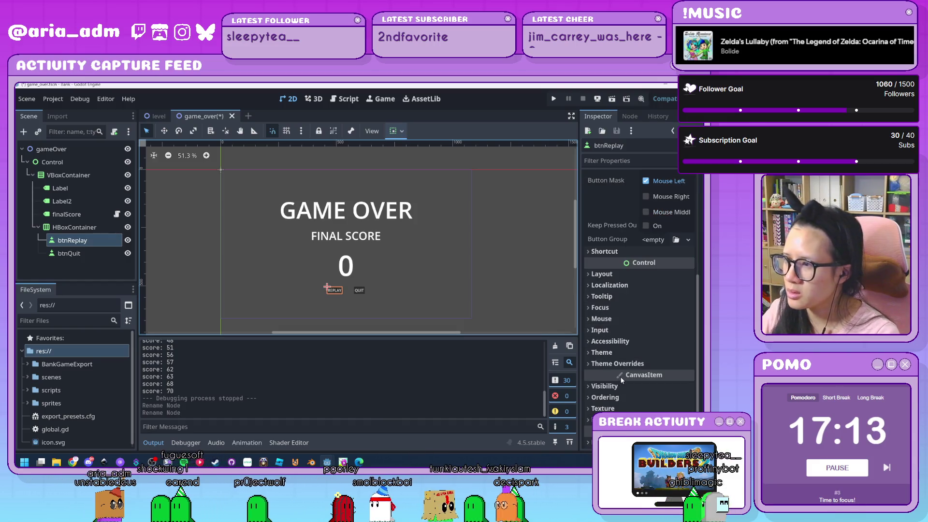
pyautogui.scroll(-2, 622, 362)
pyautogui.scroll(8, 622, 362)
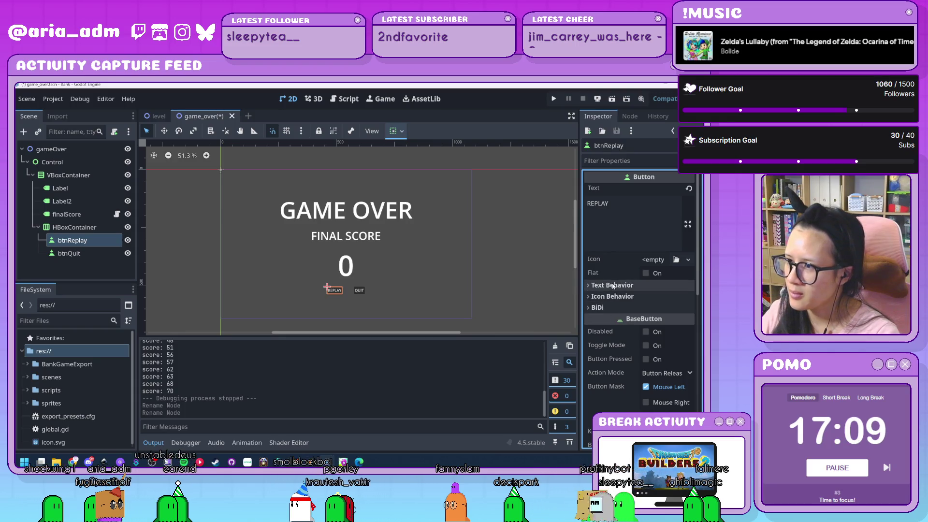
pyautogui.scroll(-5, 610, 297)
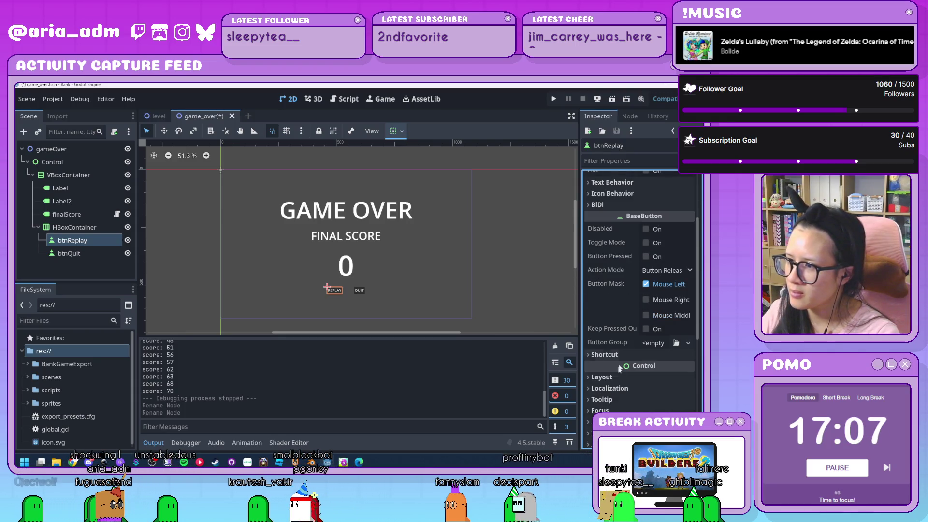
pyautogui.click(686, 333)
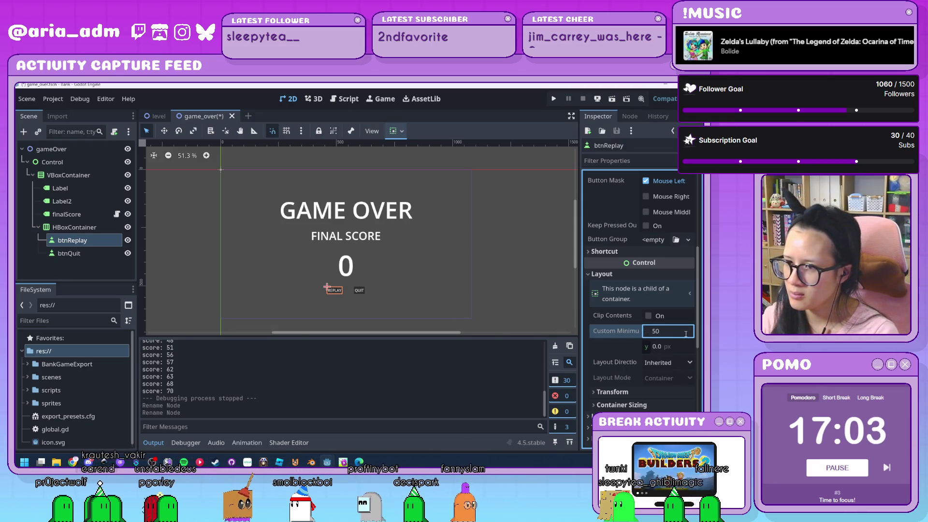
pyautogui.write('50')
pyautogui.press('Tab')
pyautogui.click(678, 331)
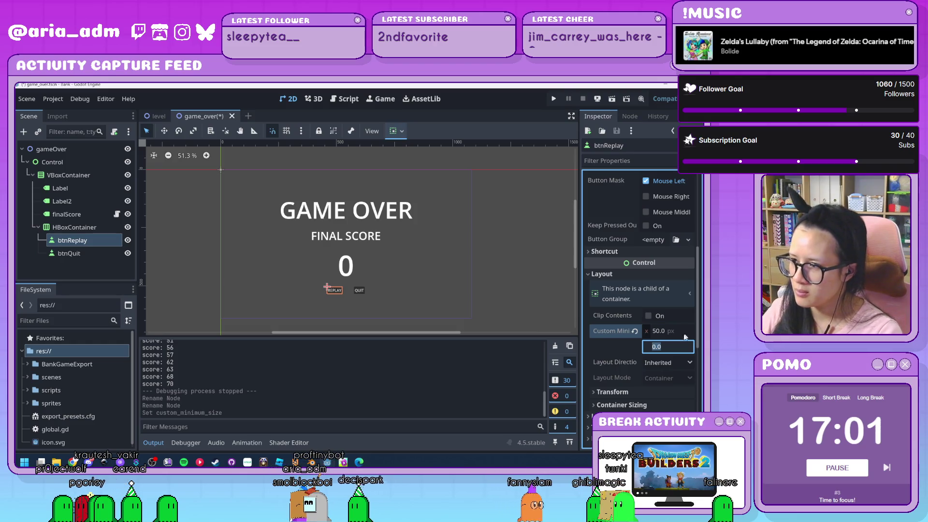
pyautogui.write('00')
pyautogui.press('Return')
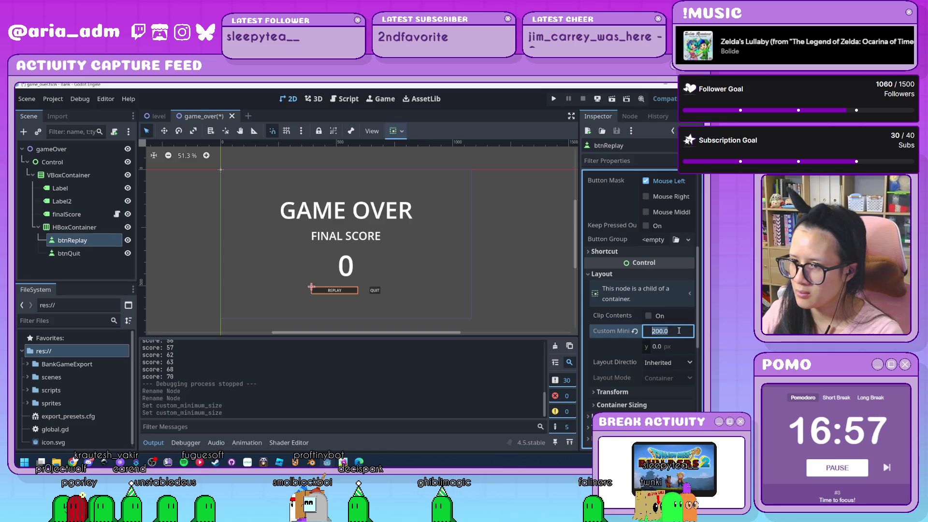
pyautogui.write('150')
pyautogui.press('Tab')
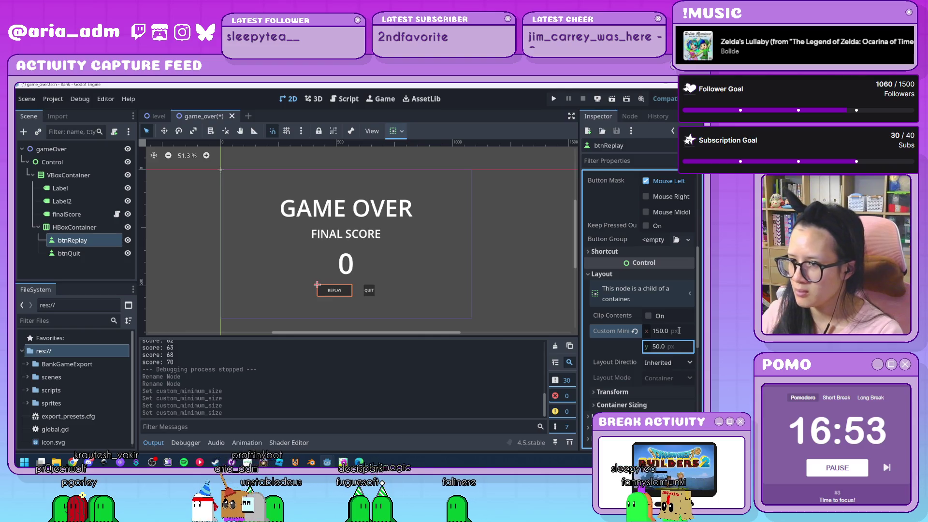
# Step: Set btnReplay's minimum height to 100 px, then select the QUIT button on the canvas
pyautogui.click(672, 347)
pyautogui.write('100')
pyautogui.press('Return')
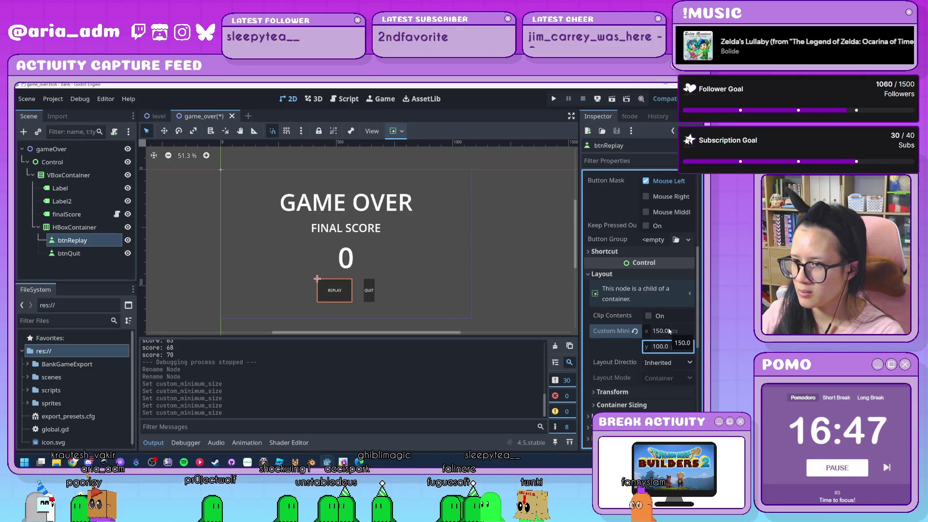
pyautogui.scroll(-3, 670, 331)
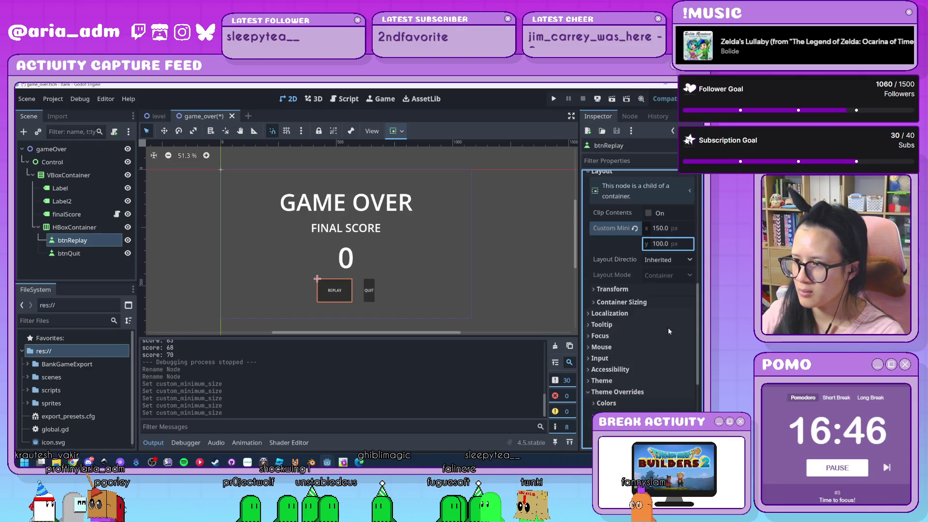
pyautogui.click(371, 296)
pyautogui.scroll(-3, 640, 314)
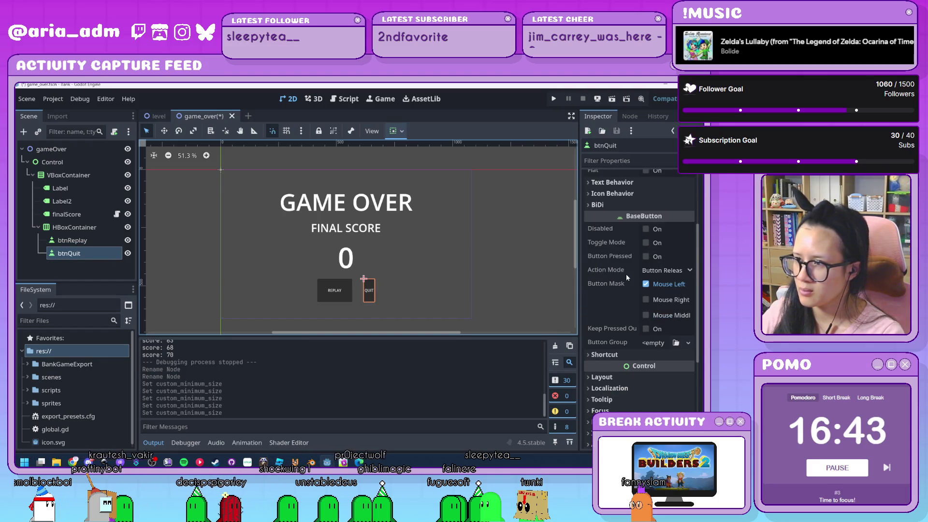
# Step: Give btnQuit a 150 × 100 px custom minimum size and expand its theme overrides
pyautogui.click(618, 378)
pyautogui.scroll(-2, 618, 378)
pyautogui.click(671, 365)
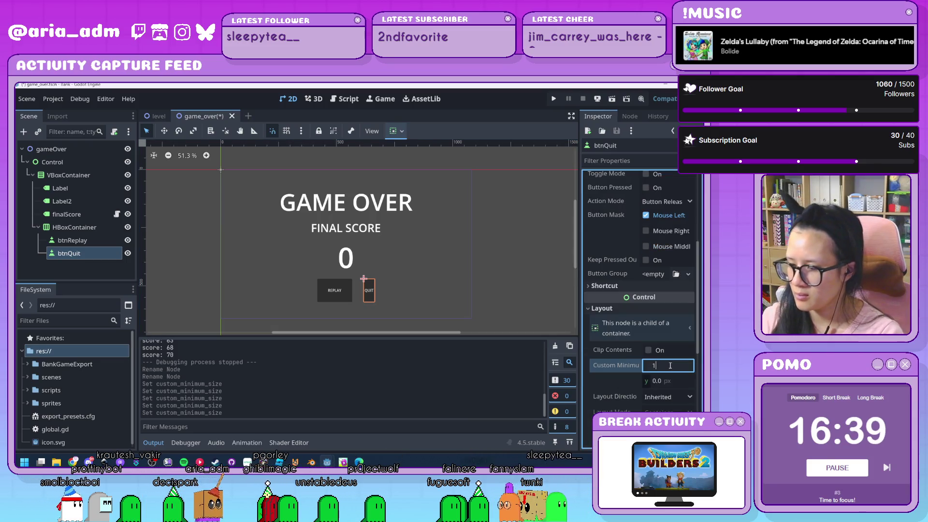
pyautogui.write('150')
pyautogui.press('Tab')
pyautogui.write('5')
pyautogui.press('Return')
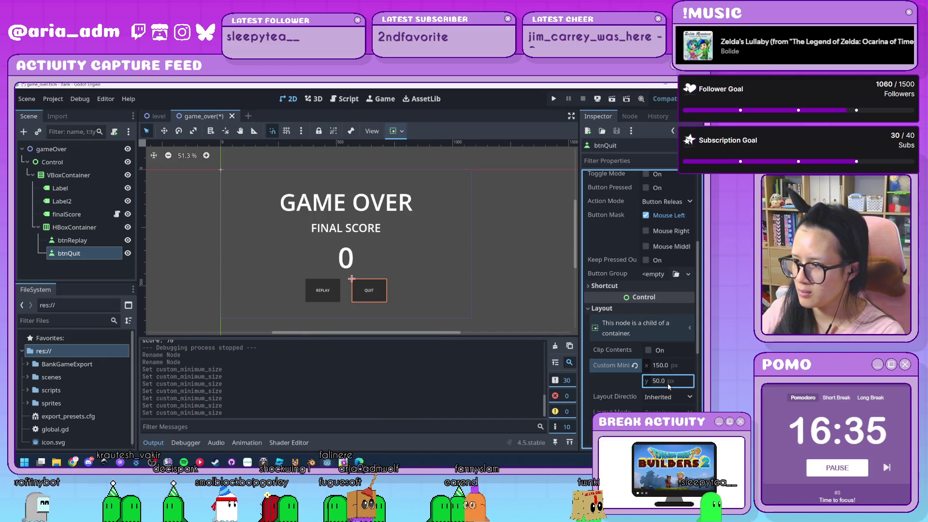
pyautogui.click(669, 382)
pyautogui.write('100')
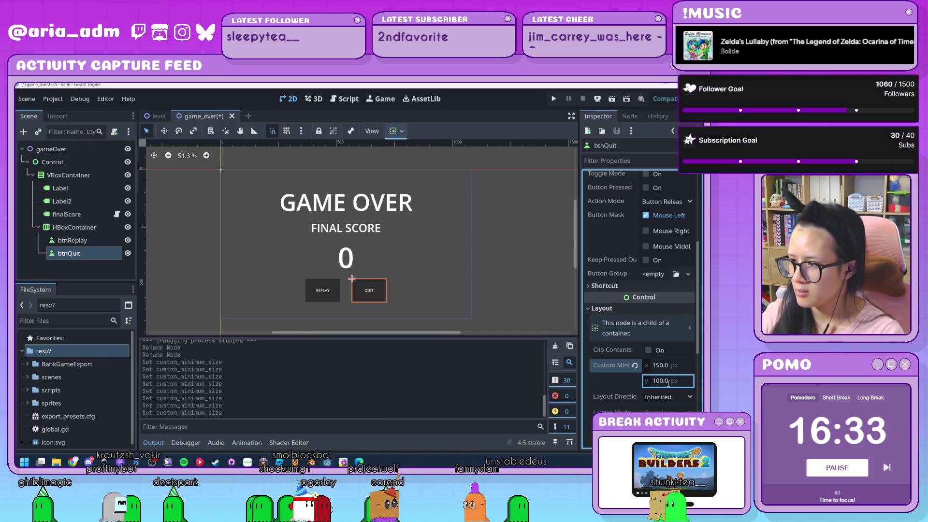
pyautogui.press('Return')
pyautogui.scroll(-5, 660, 348)
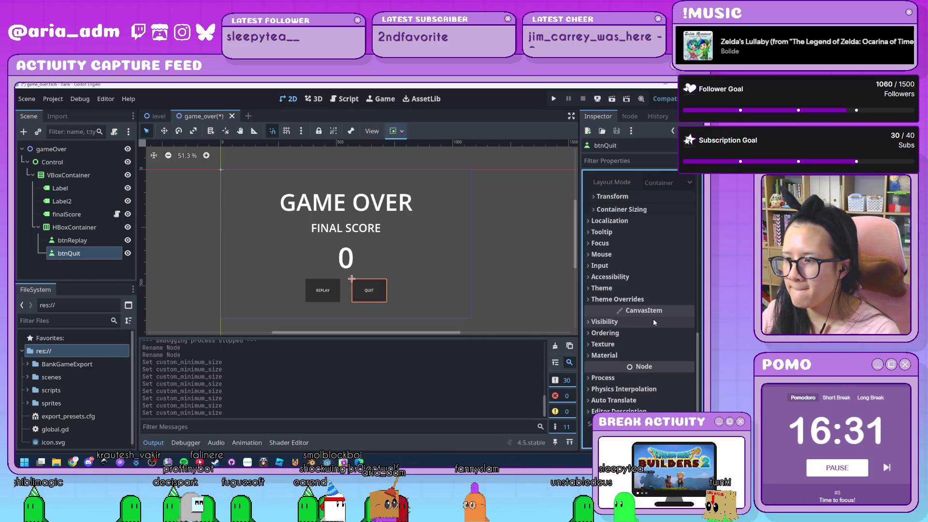
pyautogui.click(617, 300)
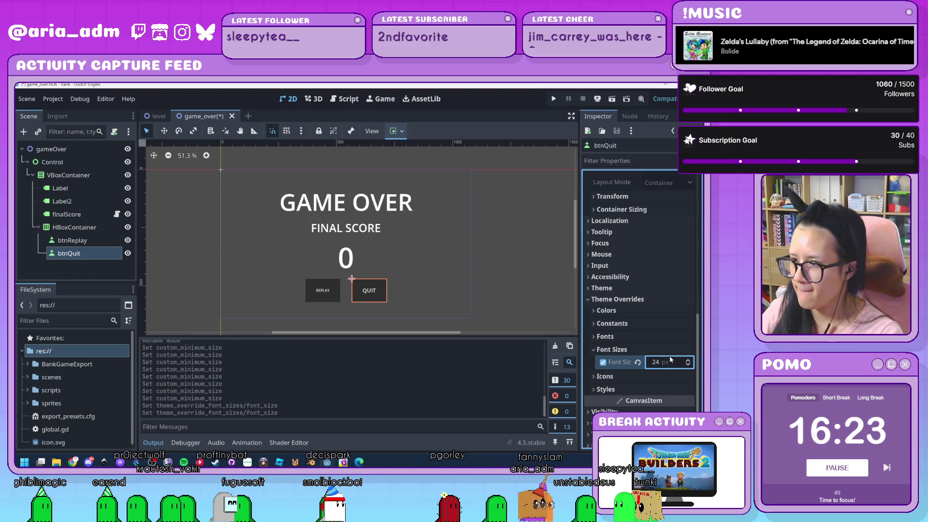
# Step: Give btnQuit's Normal style override a new StyleBoxFlat
pyautogui.click(618, 393)
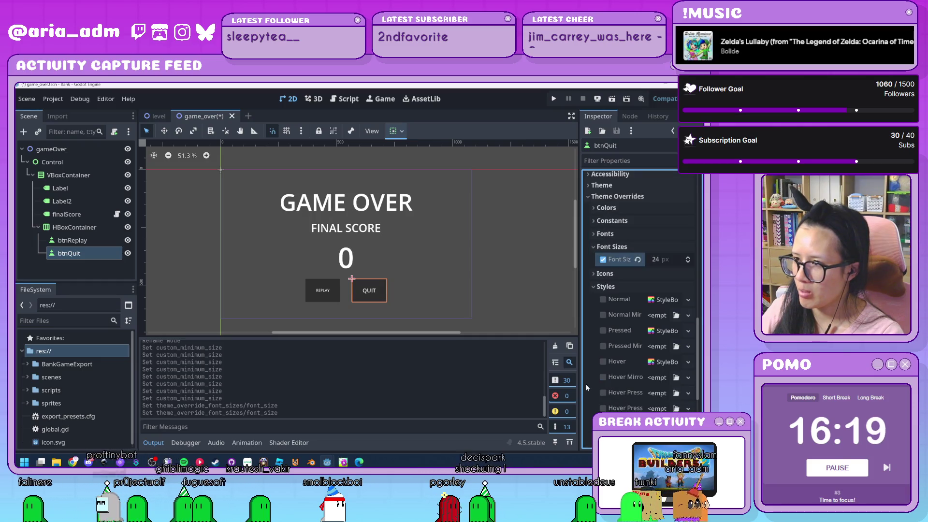
pyautogui.click(666, 300)
pyautogui.click(665, 300)
pyautogui.click(689, 299)
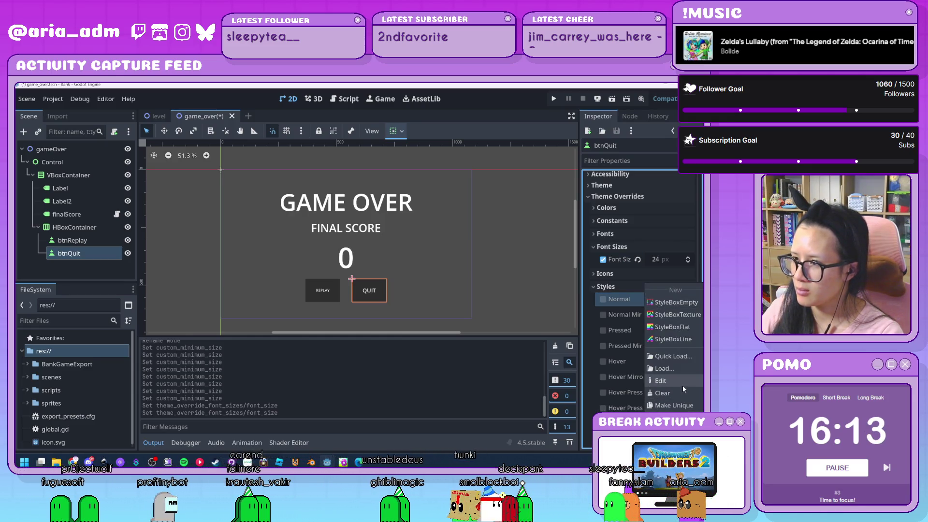
pyautogui.click(688, 332)
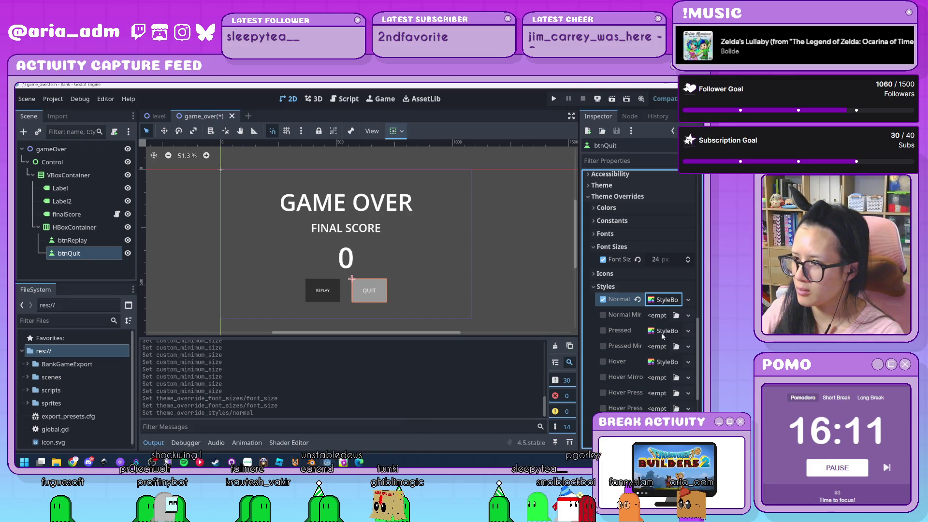
# Step: Assign new StyleBoxFlat overrides to the Pressed and Hover states, then expand Normal for editing
pyautogui.rightClick(662, 332)
pyautogui.click(673, 327)
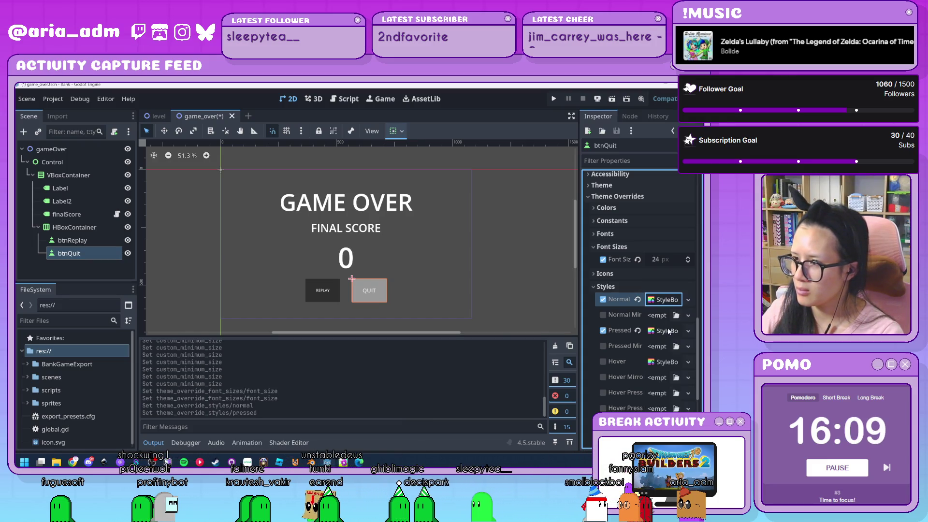
pyautogui.scroll(-2, 659, 340)
pyautogui.rightClick(663, 298)
pyautogui.click(678, 330)
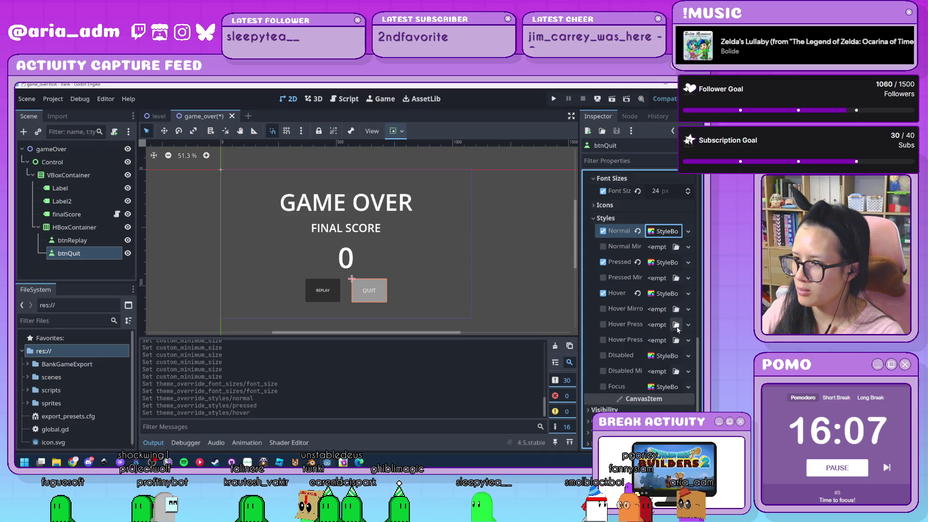
pyautogui.click(604, 356)
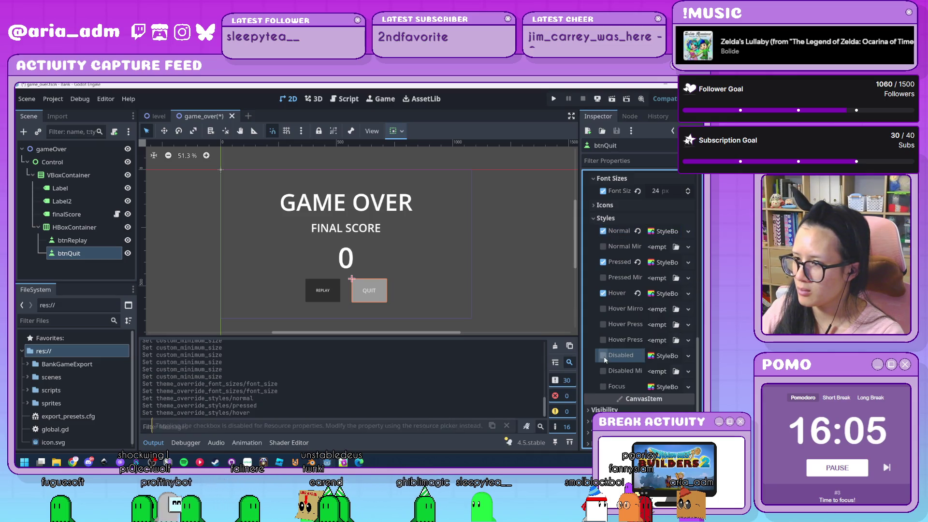
pyautogui.scroll(3, 638, 368)
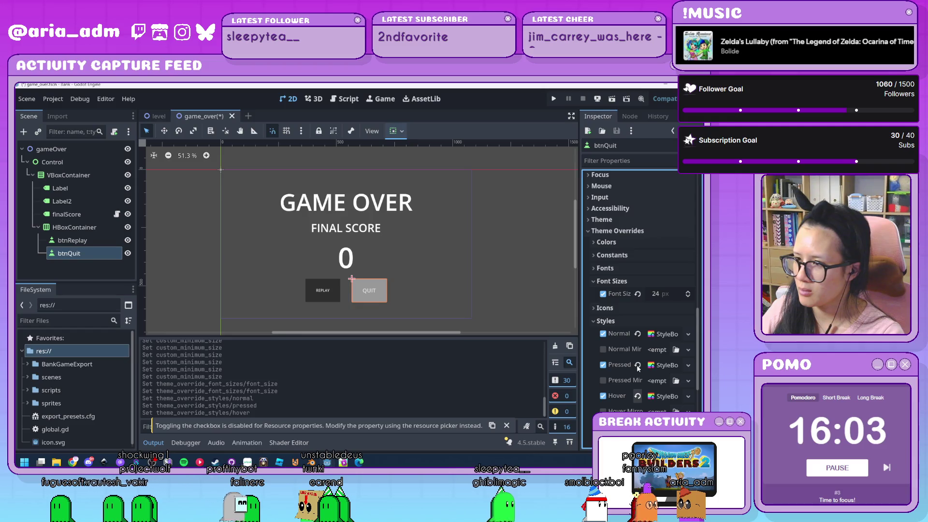
pyautogui.click(667, 334)
pyautogui.scroll(-1, 677, 395)
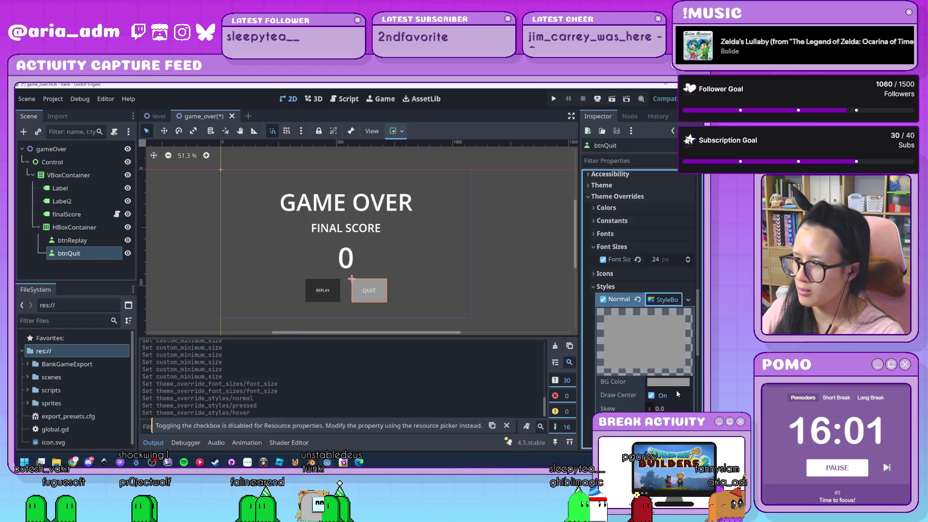
# Step: Select btnReplay and set its font size override to 24
pyautogui.click(78, 239)
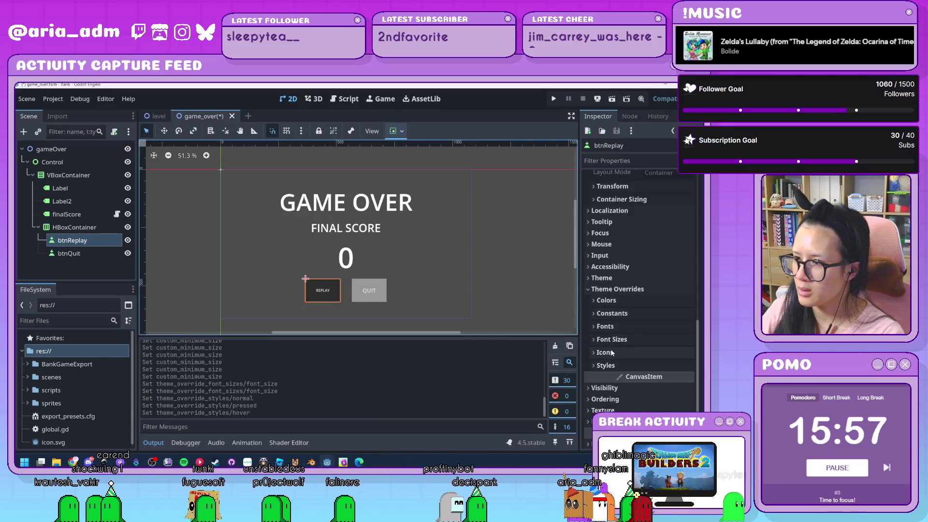
pyautogui.click(621, 340)
pyautogui.click(669, 353)
pyautogui.write('2')
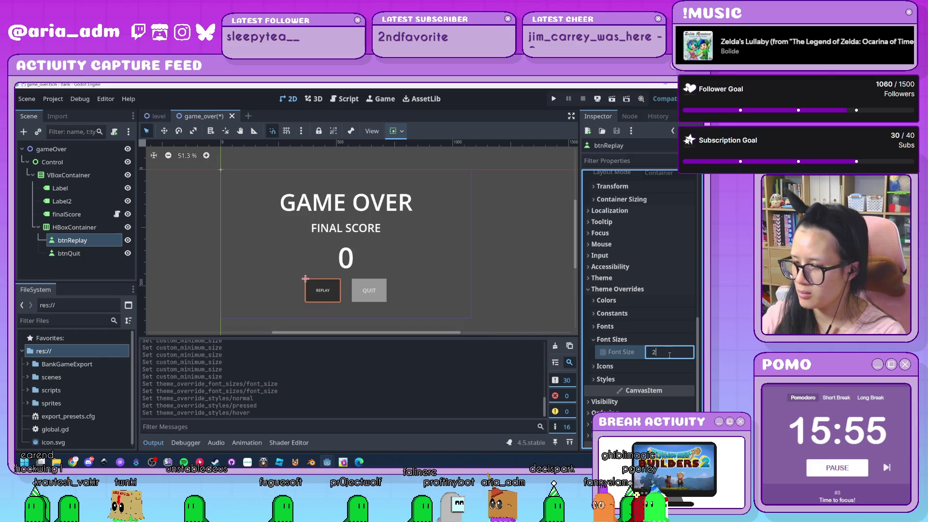
pyautogui.write('4')
pyautogui.press('Return')
# Step: Assign new StyleBoxFlat styles to btnReplay's states and expand its Normal style
pyautogui.scroll(-5, 643, 290)
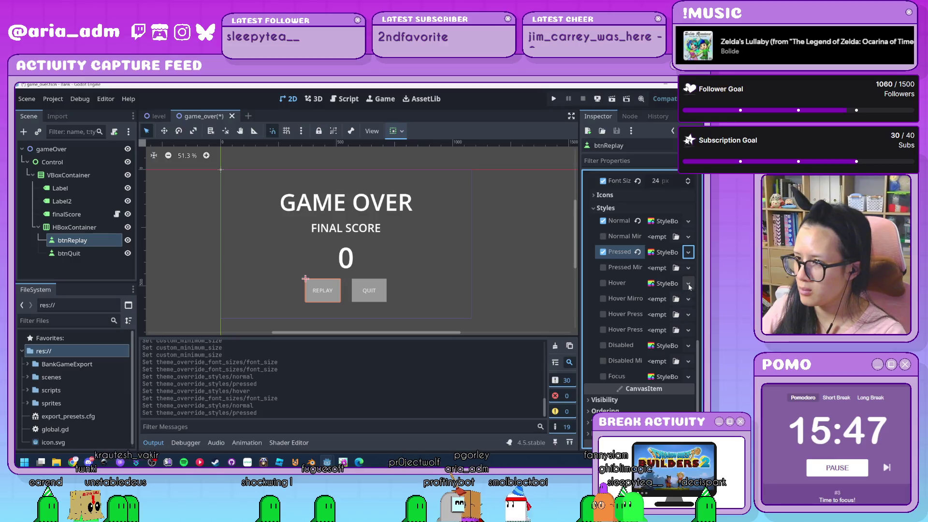
pyautogui.click(689, 283)
pyautogui.click(672, 330)
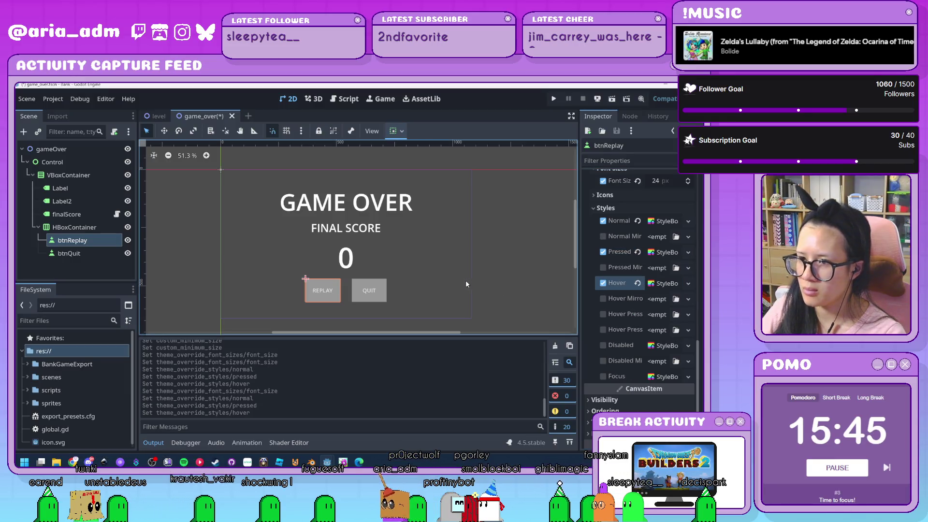
pyautogui.click(437, 281)
pyautogui.click(83, 242)
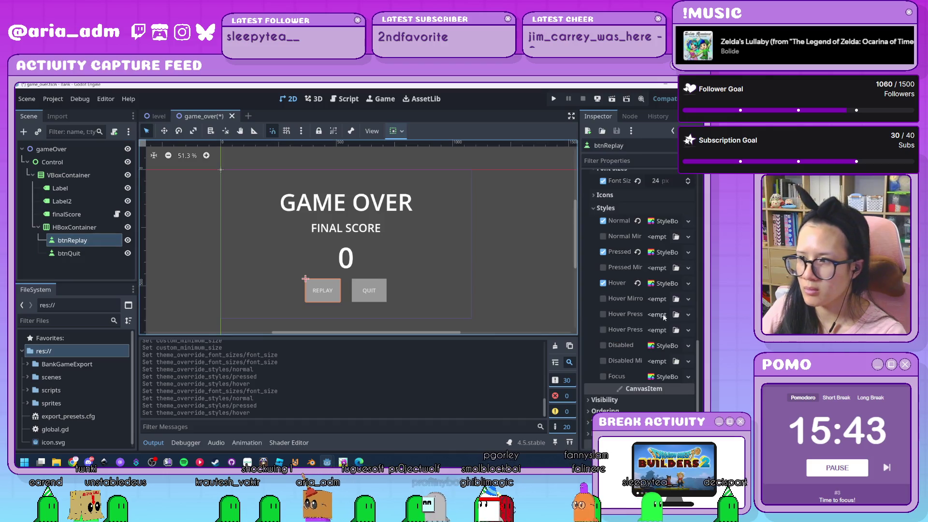
pyautogui.scroll(4, 625, 315)
pyautogui.scroll(-3, 625, 315)
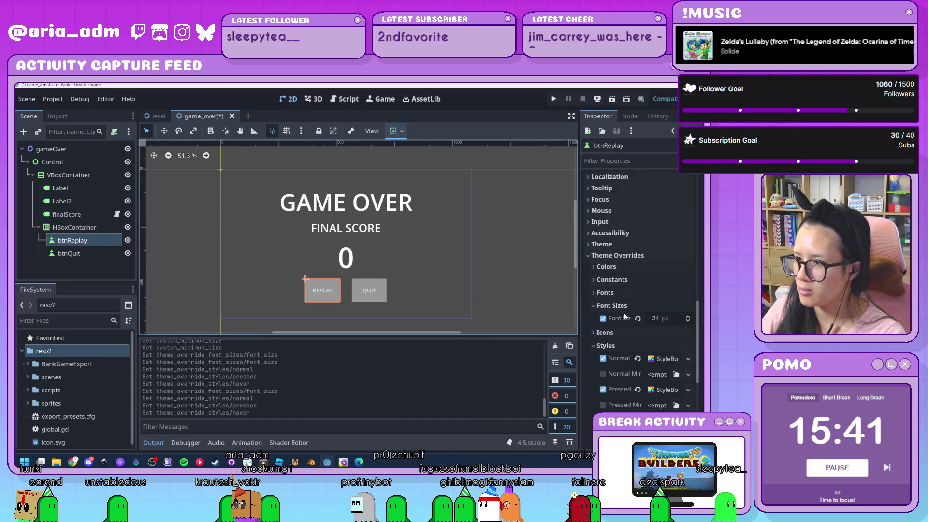
pyautogui.click(664, 290)
pyautogui.scroll(-3, 637, 327)
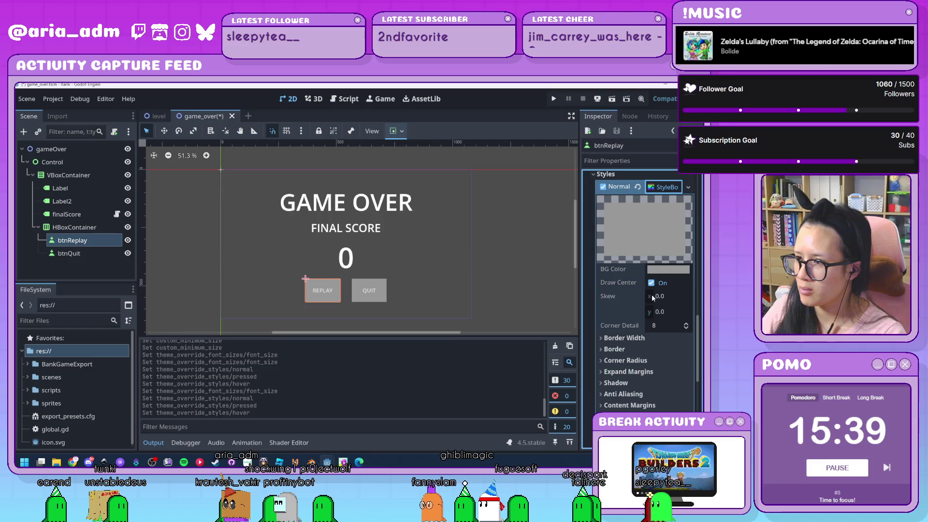
# Step: Set the Normal style's horizontal skew to 0.2
pyautogui.click(667, 297)
pyautogui.write('2')
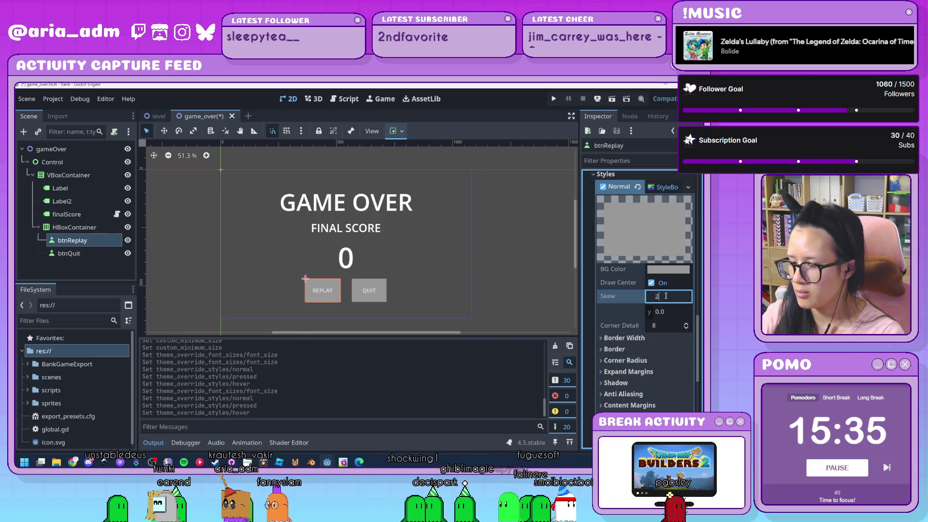
pyautogui.write('5')
pyautogui.press('Return')
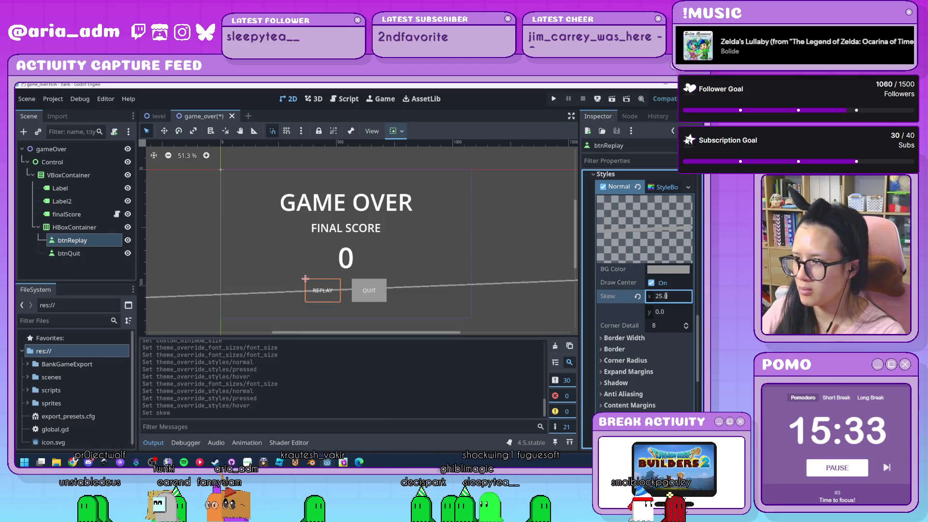
pyautogui.write('1')
pyautogui.press('Return')
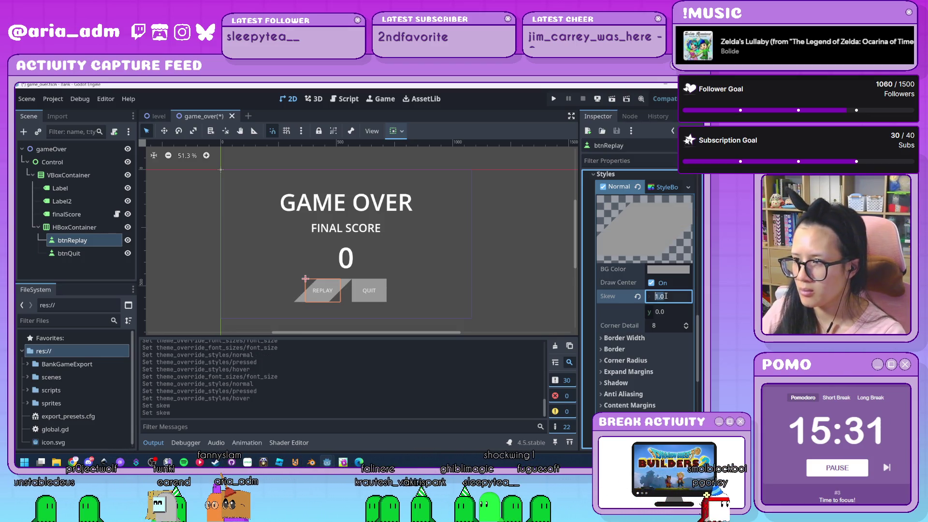
pyautogui.write('0.2')
pyautogui.press('Return')
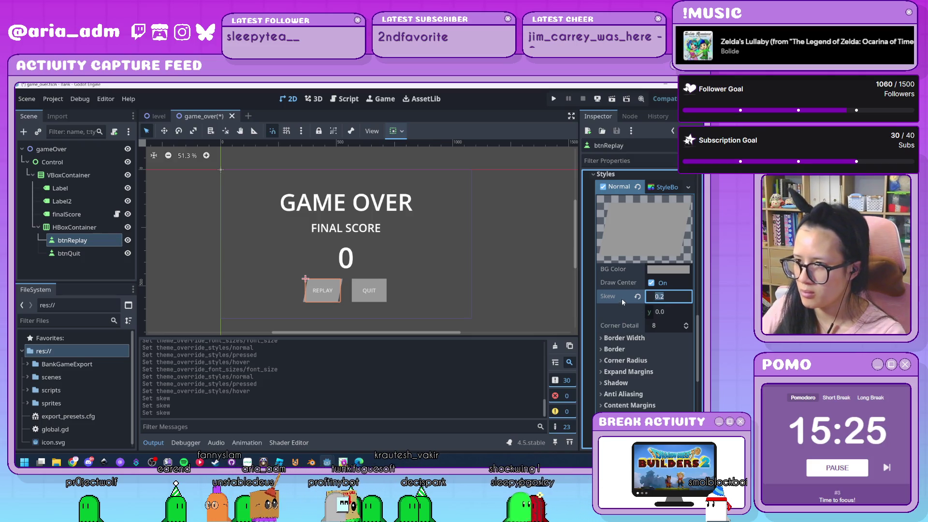
# Step: Set the Normal style's left, top, right and bottom border widths to 5 px
pyautogui.scroll(-2, 613, 299)
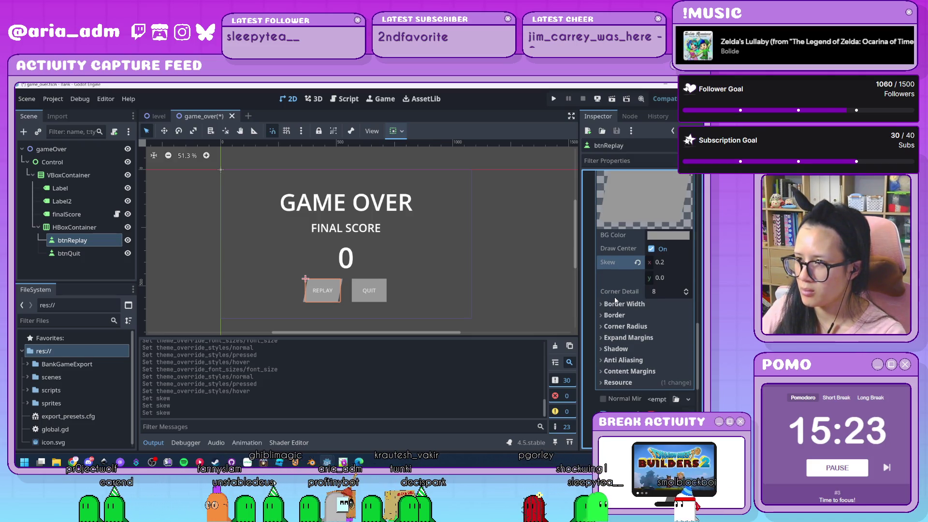
pyautogui.click(625, 303)
pyautogui.click(672, 317)
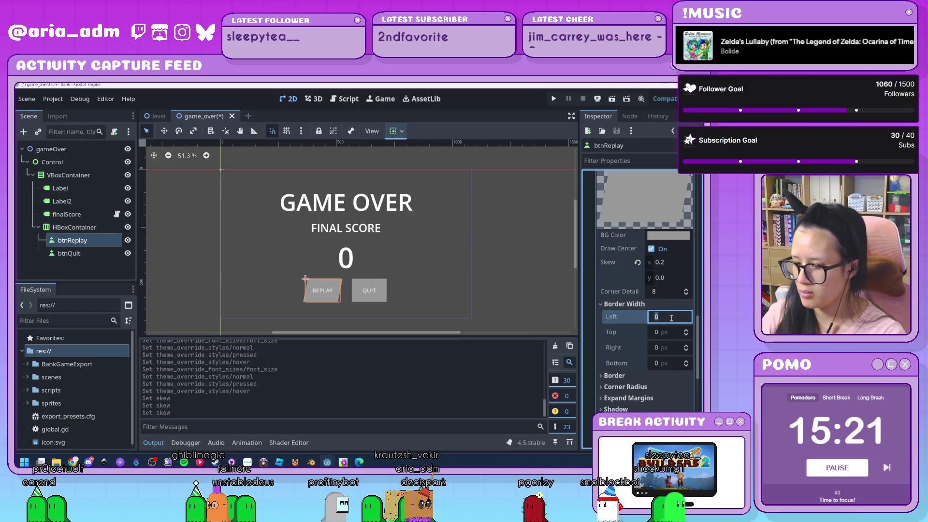
pyautogui.write('2')
pyautogui.press('Tab')
pyautogui.write('2')
pyautogui.press('Tab')
pyautogui.write('2')
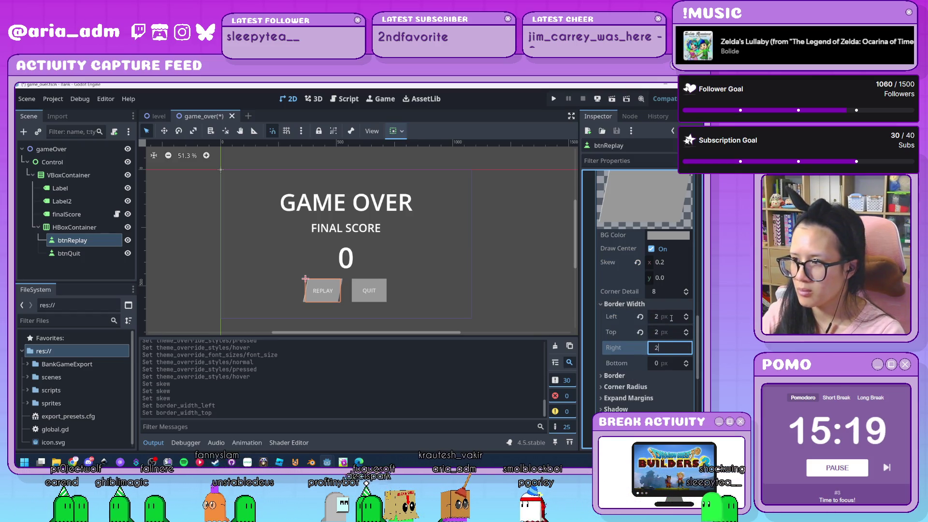
pyautogui.press('Tab')
pyautogui.write('2')
pyautogui.click(672, 317)
pyautogui.write('5')
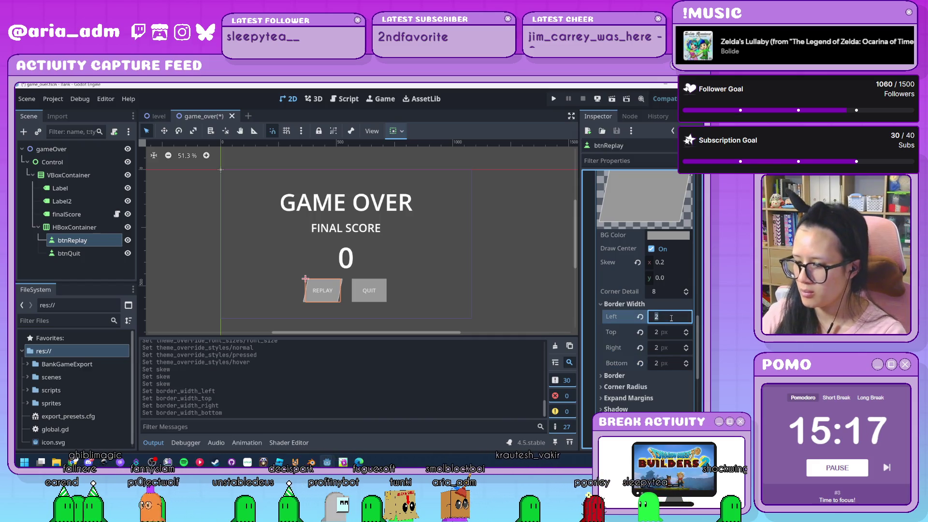
pyautogui.press('Tab')
pyautogui.write('5')
pyautogui.press('Tab')
pyautogui.write('5')
pyautogui.press('Tab')
pyautogui.write('5')
pyautogui.press('Return')
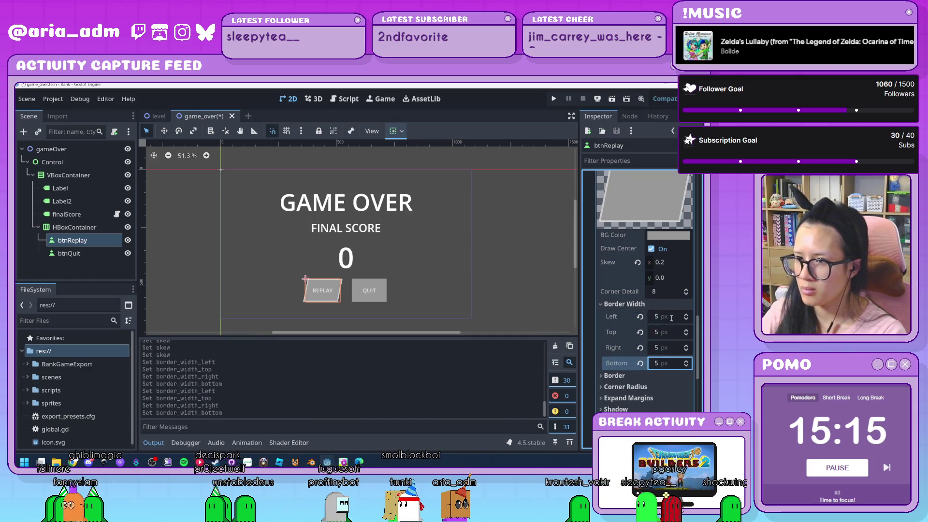
# Step: Round all four corners of the Normal style with a 5 px radius
pyautogui.scroll(-2, 670, 319)
pyautogui.click(669, 341)
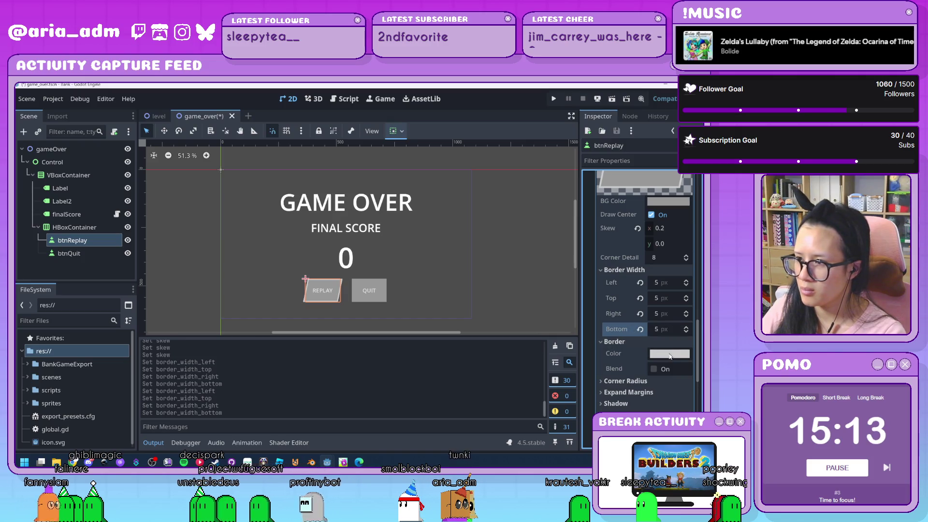
pyautogui.click(627, 384)
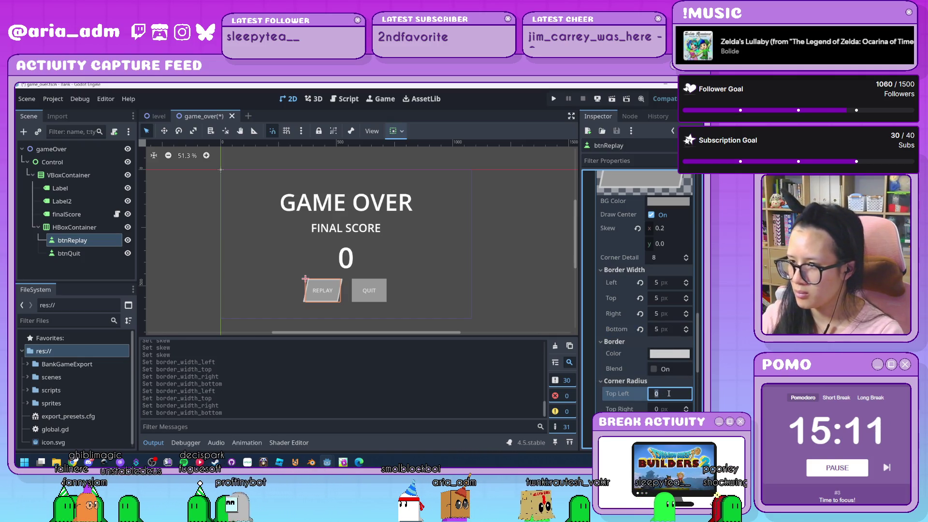
pyautogui.write('5')
pyautogui.press('Tab')
pyautogui.write('5')
pyautogui.write('5')
pyautogui.press('Return')
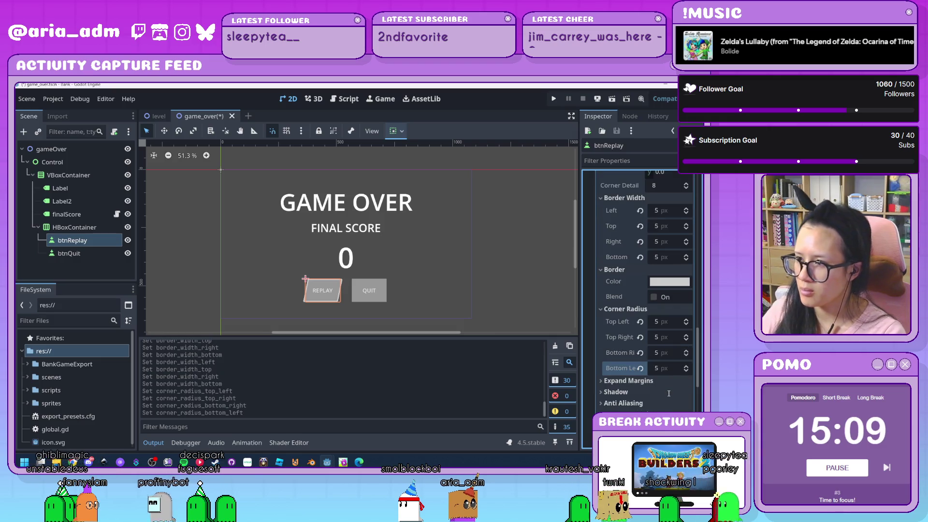
pyautogui.click(421, 303)
pyautogui.scroll(8, 312, 317)
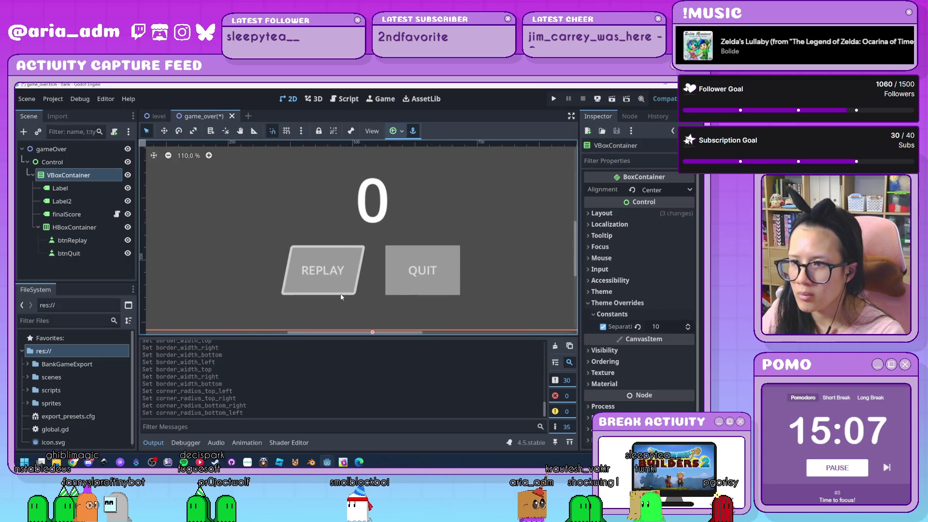
# Step: Raise btnReplay's Normal style skew from 0.2 to 0.5
pyautogui.scroll(3, 341, 296)
pyautogui.click(296, 269)
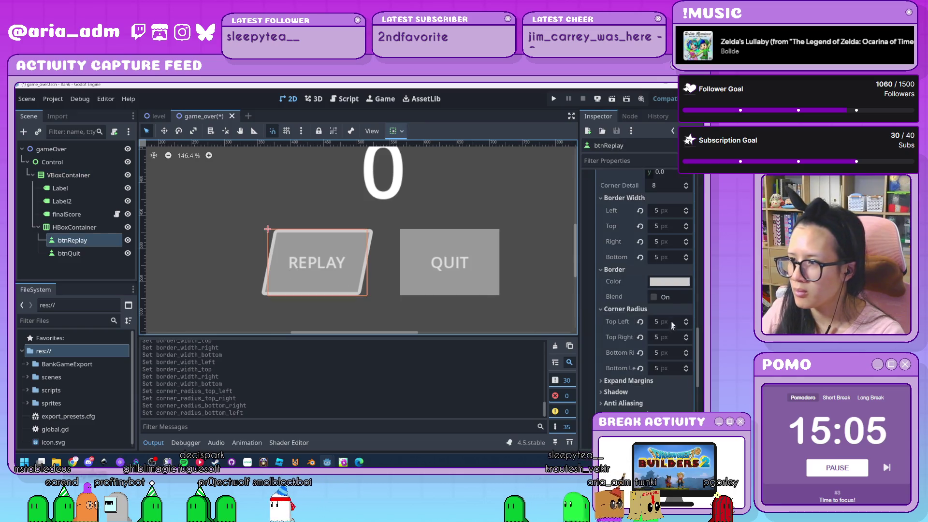
pyautogui.scroll(3, 653, 260)
pyautogui.click(676, 260)
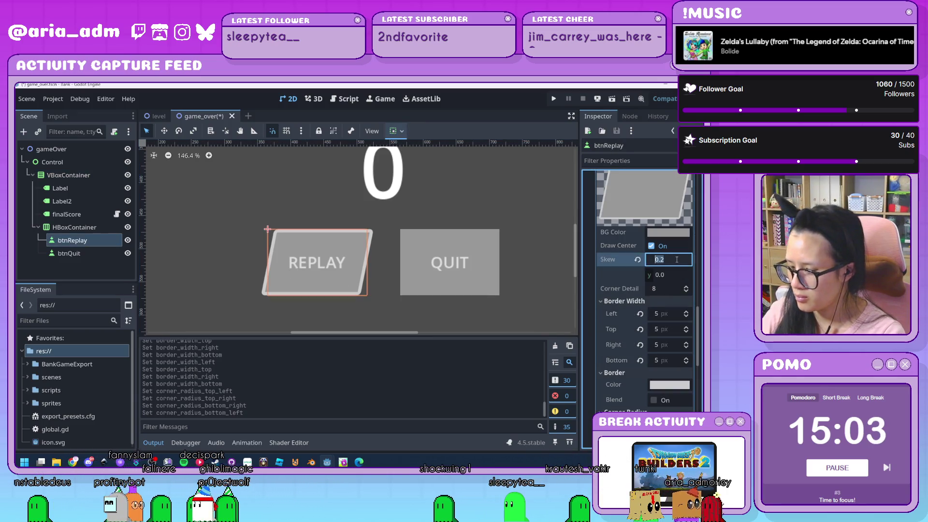
pyautogui.press('Return')
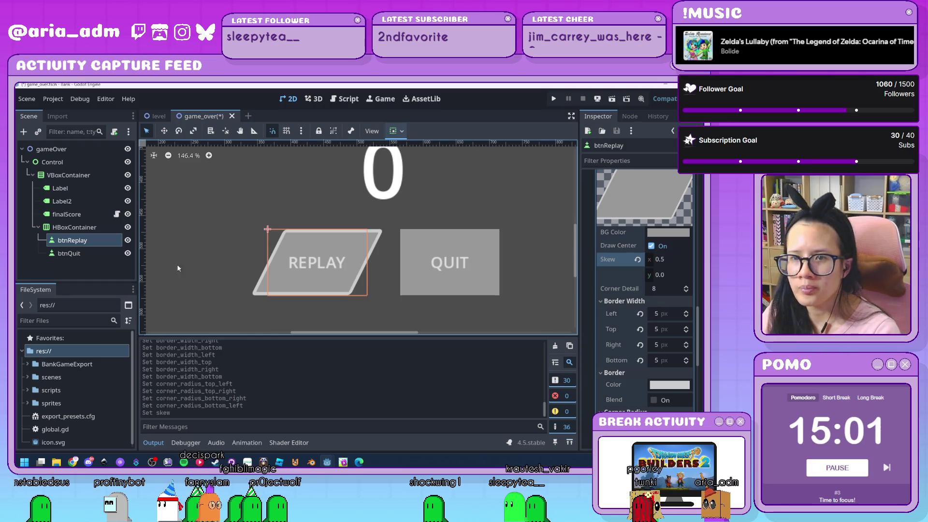
pyautogui.scroll(-7, 611, 345)
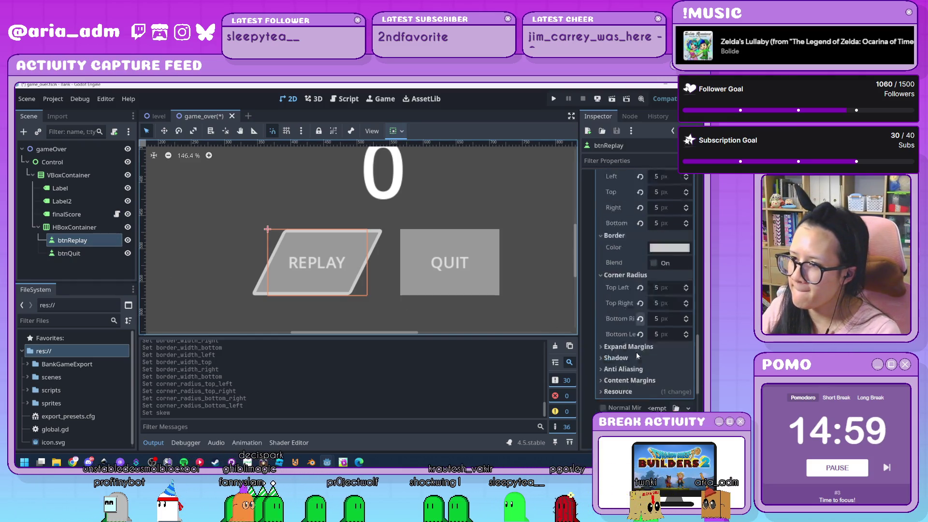
pyautogui.click(666, 320)
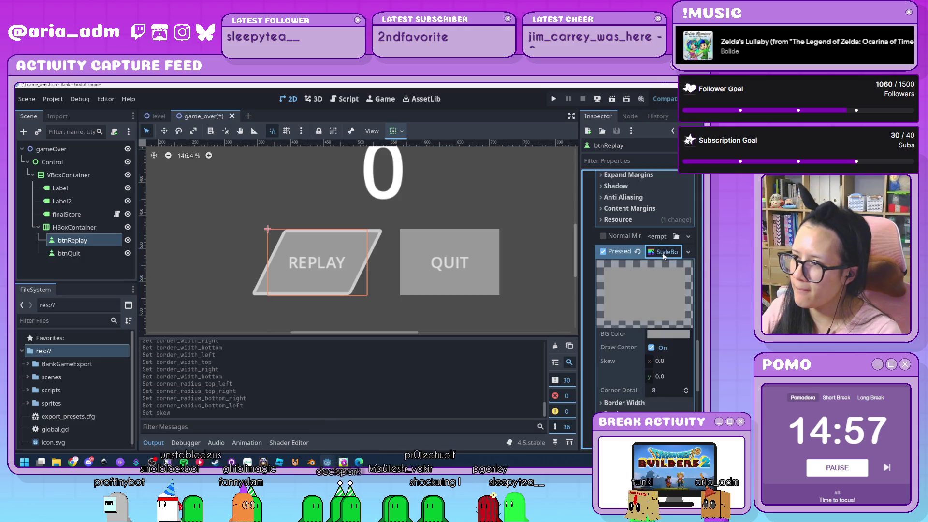
# Step: Set the Pressed style's horizontal skew to 0.5
pyautogui.scroll(-4, 662, 277)
pyautogui.click(665, 274)
pyautogui.scroll(2, 651, 277)
pyautogui.click(672, 226)
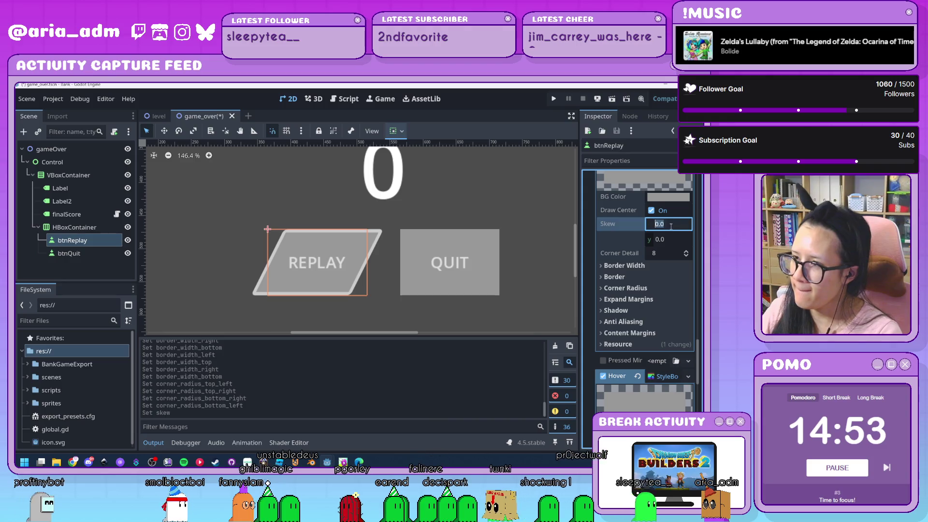
pyautogui.write('5')
pyautogui.press('Return')
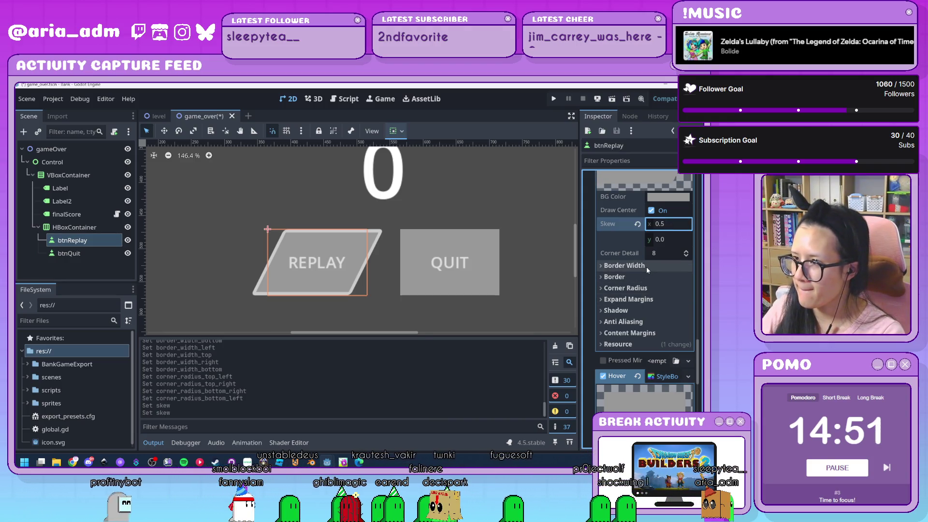
# Step: Give the Pressed style 5 px borders on all sides and a 5 px top-left corner radius
pyautogui.click(646, 267)
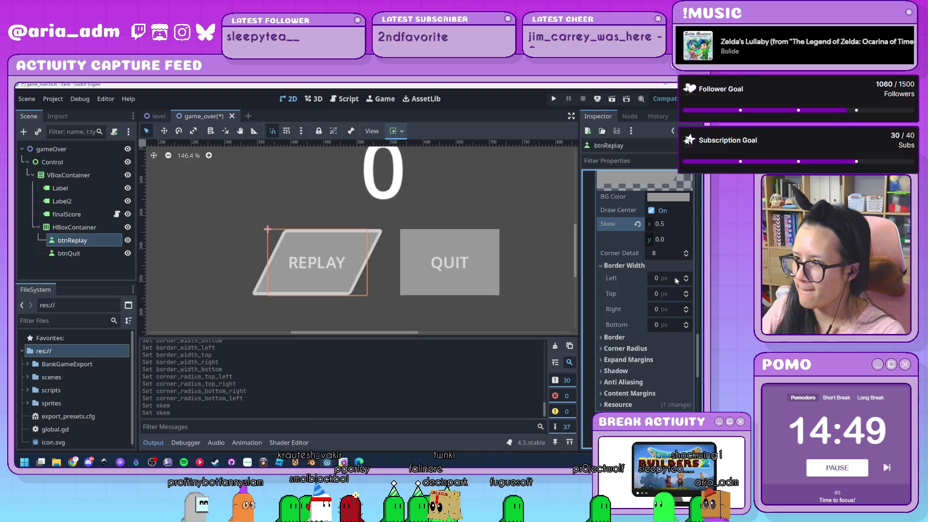
pyautogui.scroll(-2, 643, 290)
pyautogui.click(639, 310)
pyautogui.scroll(3, 638, 309)
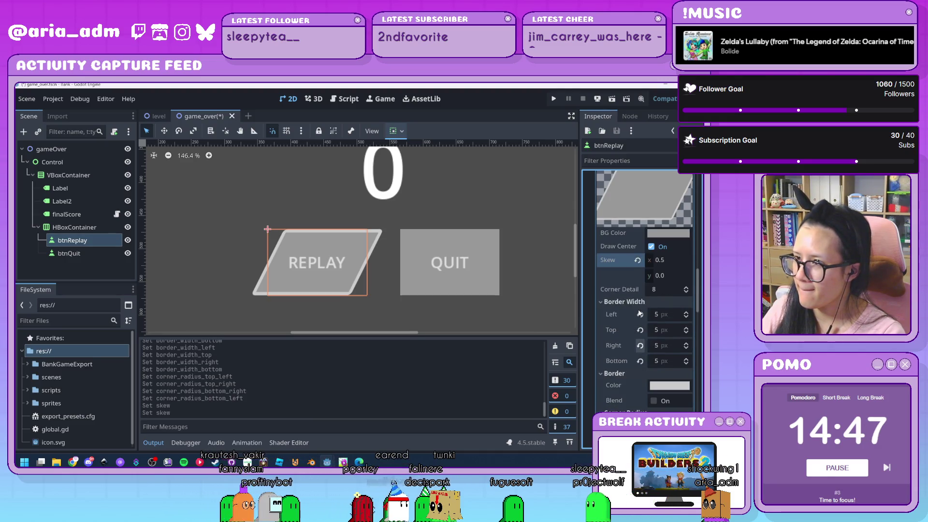
pyautogui.scroll(-5, 640, 313)
pyautogui.scroll(2, 640, 312)
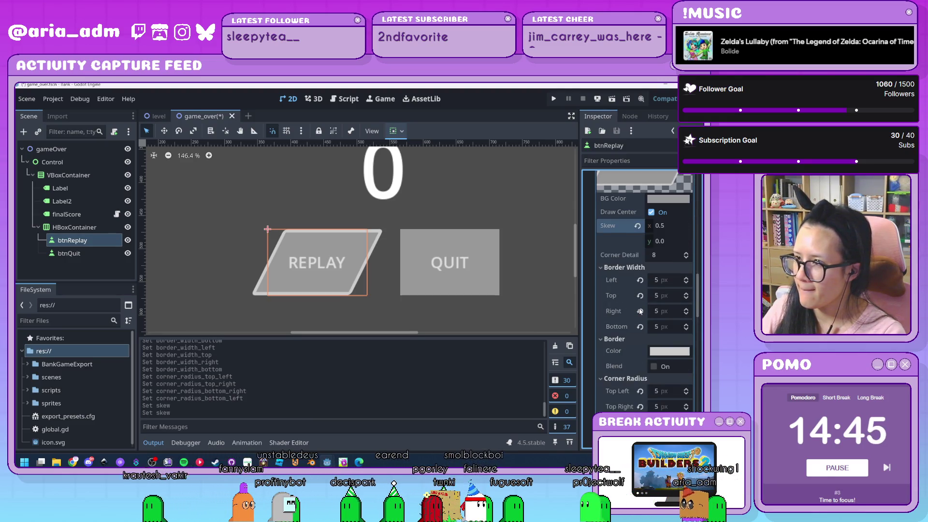
pyautogui.click(639, 308)
pyautogui.click(640, 307)
pyautogui.click(669, 280)
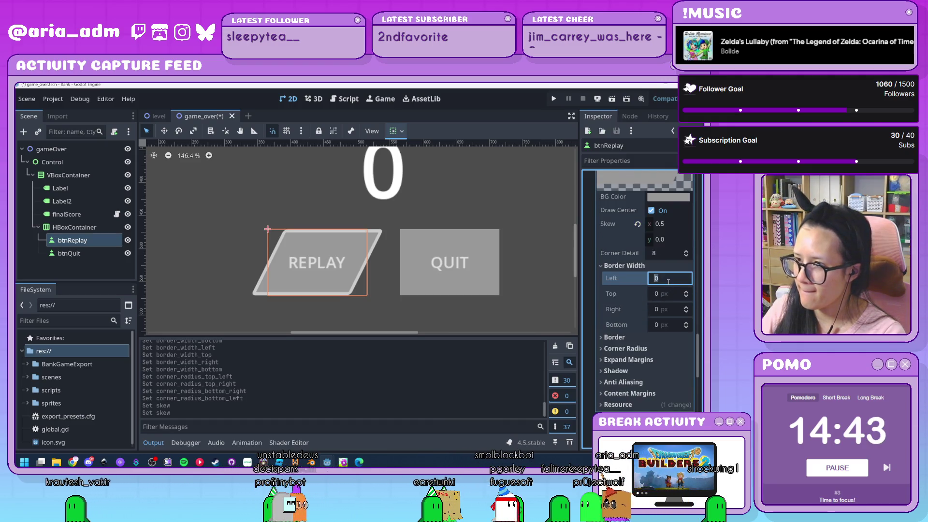
pyautogui.press('Tab')
pyautogui.write('5')
pyautogui.press('Tab')
pyautogui.write('5')
pyautogui.press('Tab')
pyautogui.write('5')
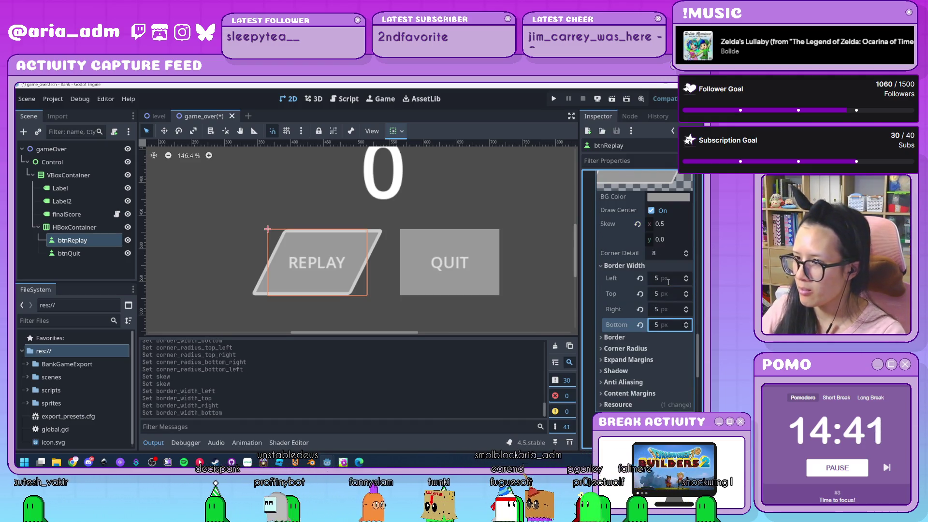
pyautogui.click(641, 338)
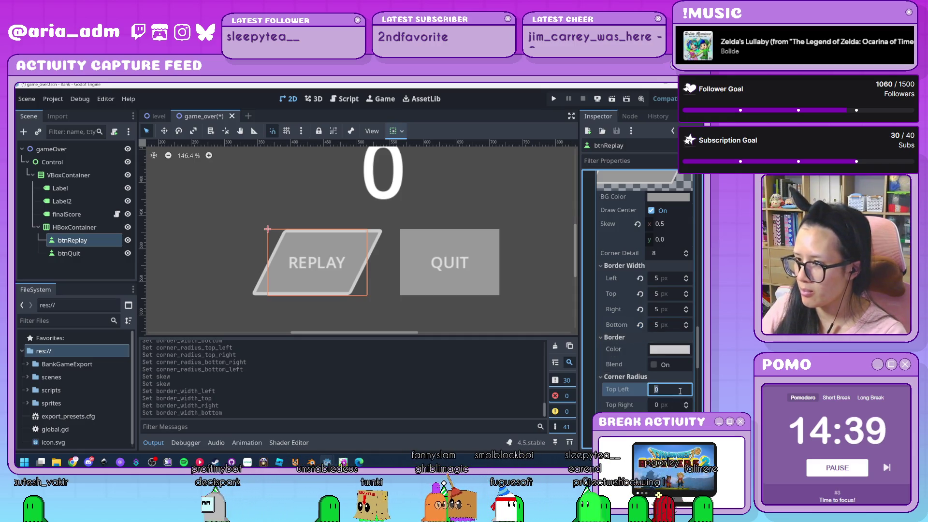
pyautogui.press('Tab')
# Step: Set the Hover style's horizontal skew to 0.5
pyautogui.write('5')
pyautogui.press('Tab')
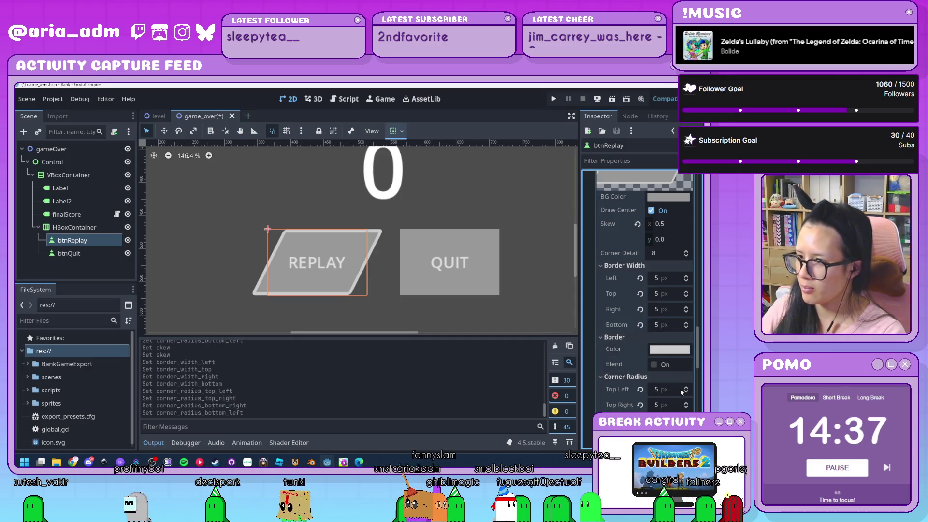
pyautogui.scroll(-5, 681, 390)
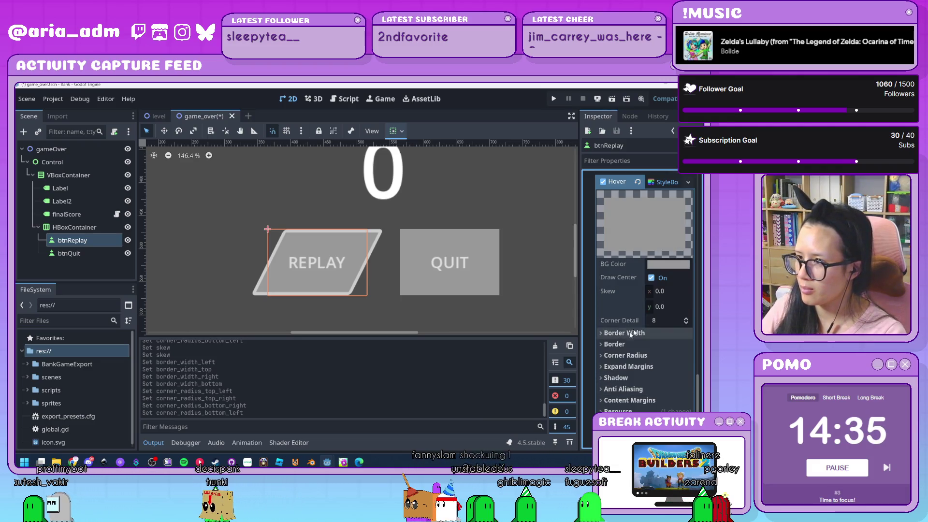
pyautogui.click(670, 291)
pyautogui.write('0.5')
pyautogui.press('Return')
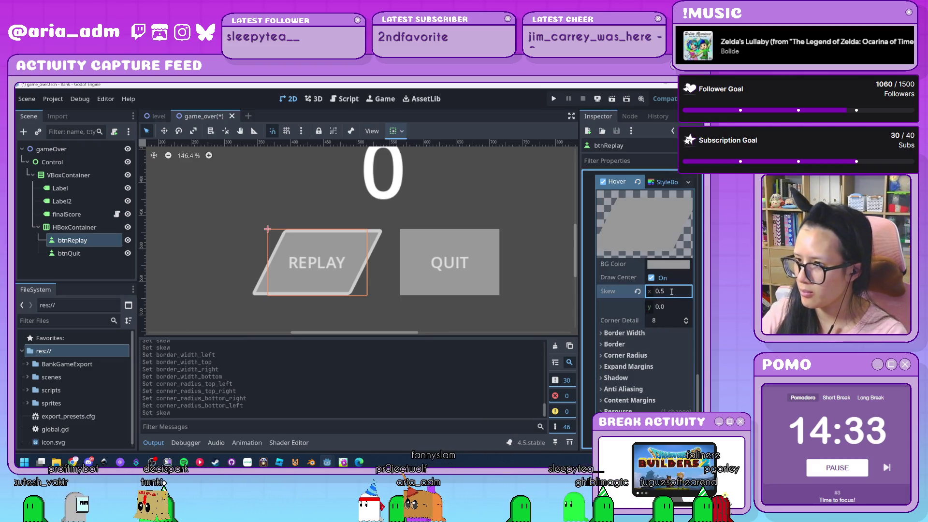
# Step: Set the Hover style's border widths to 5 px on every side
pyautogui.click(673, 334)
pyautogui.click(673, 345)
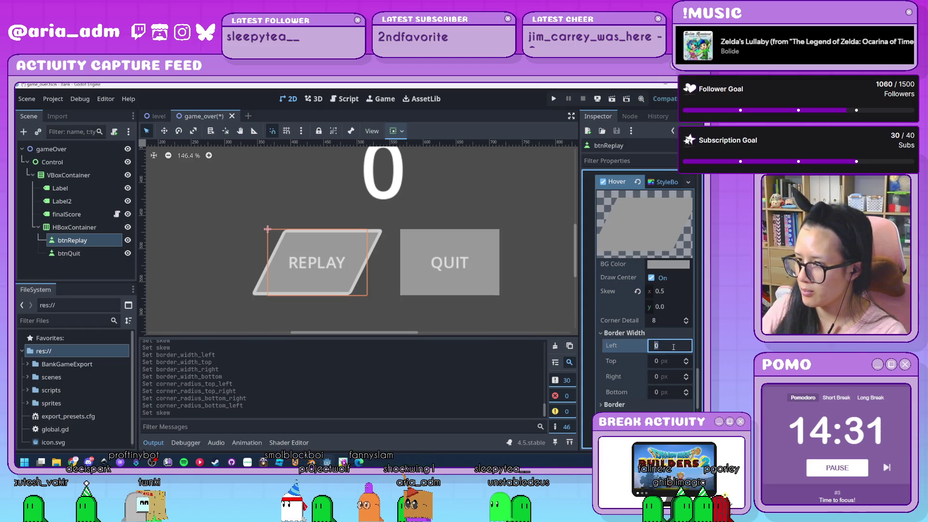
pyautogui.write('5')
pyautogui.press('Tab')
pyautogui.write('5')
pyautogui.press('Tab')
pyautogui.write('5')
pyautogui.press('Tab')
pyautogui.press('Return')
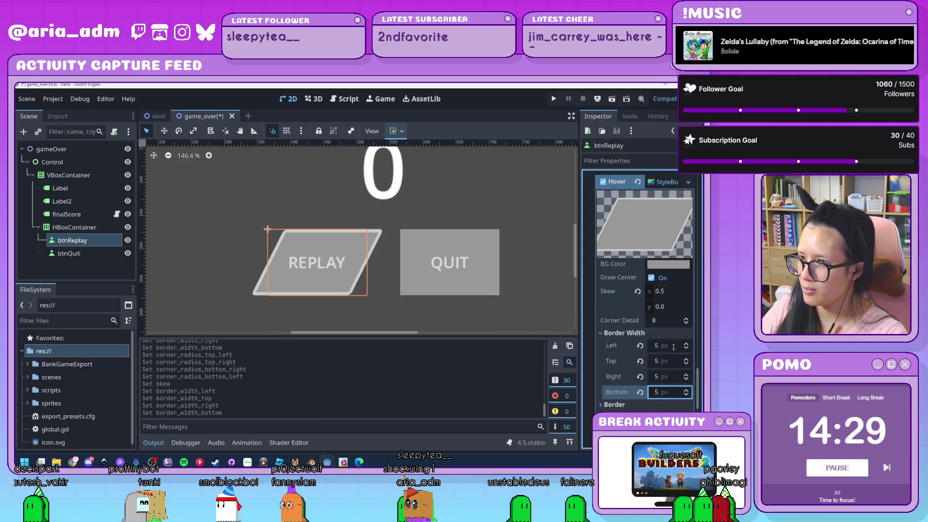
# Step: Round all four Hover style corners with a 5 px radius
pyautogui.scroll(-5, 672, 314)
pyautogui.click(662, 233)
pyautogui.click(667, 273)
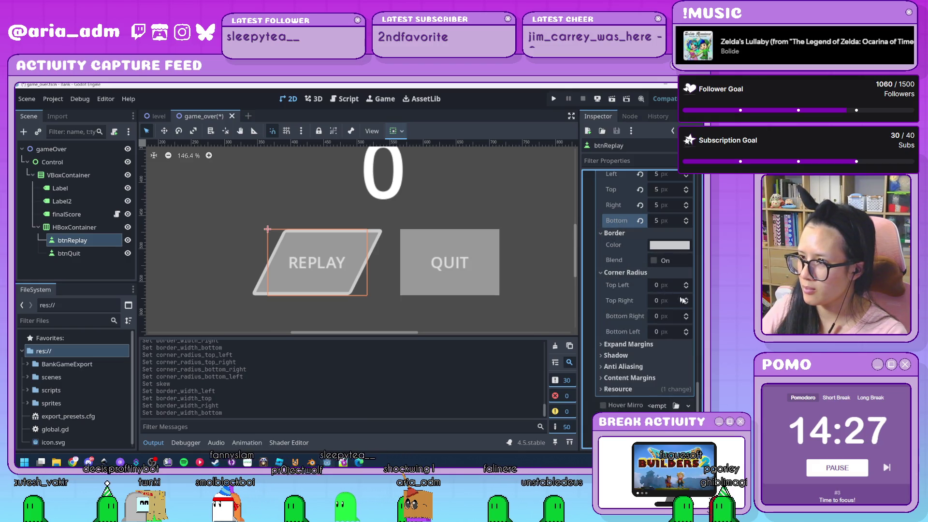
pyautogui.click(675, 285)
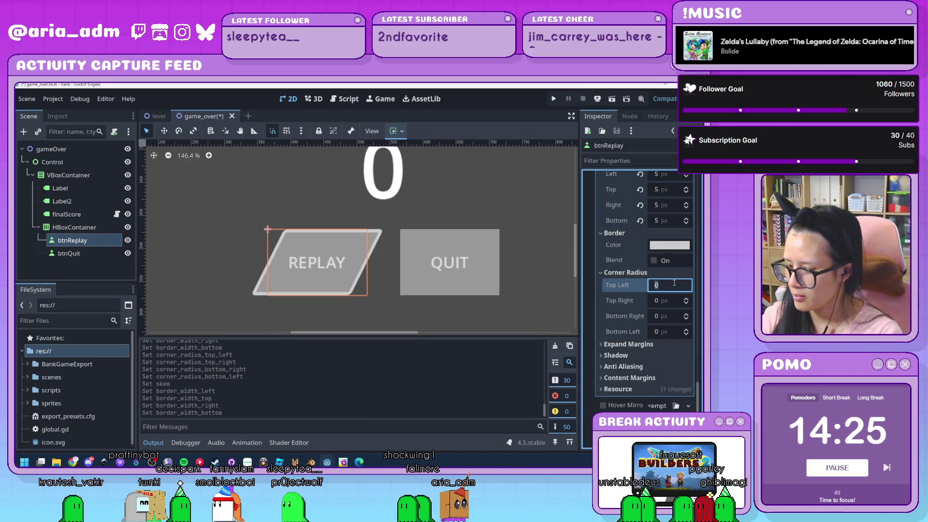
pyautogui.write('5')
pyautogui.press('Tab')
pyautogui.write('5')
pyautogui.press('Tab')
pyautogui.write('5')
pyautogui.press('Tab')
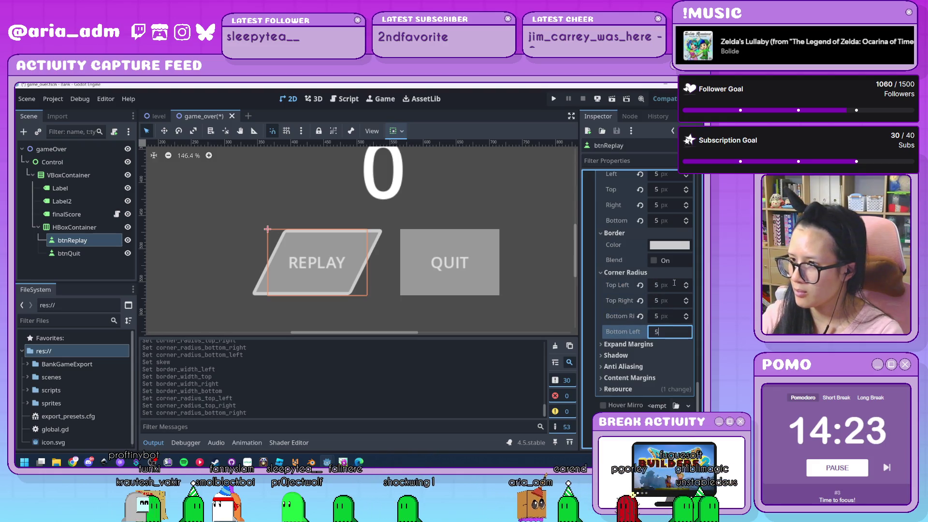
pyautogui.write('5')
pyautogui.press('Return')
pyautogui.scroll(-5, 633, 302)
pyautogui.scroll(4, 634, 303)
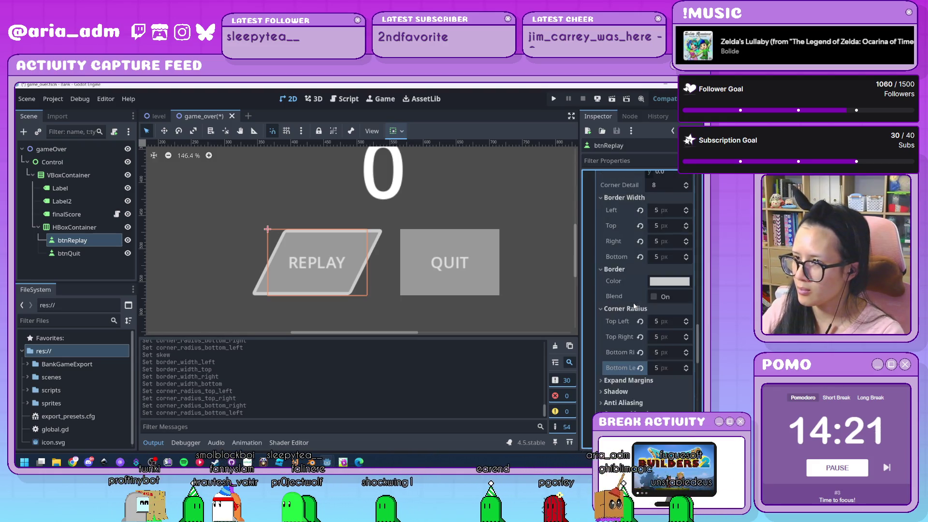
pyautogui.scroll(-4, 634, 302)
pyautogui.scroll(3, 633, 303)
pyautogui.scroll(5, 633, 304)
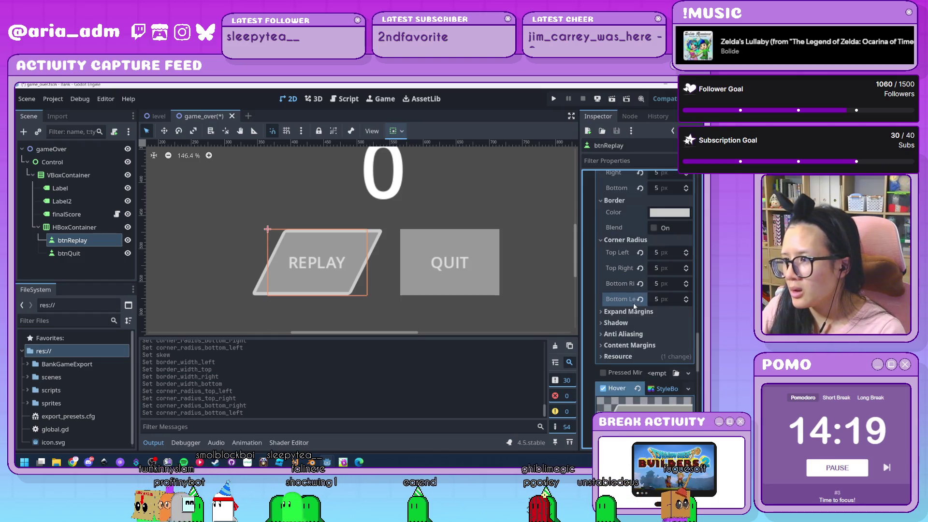
pyautogui.scroll(1, 635, 306)
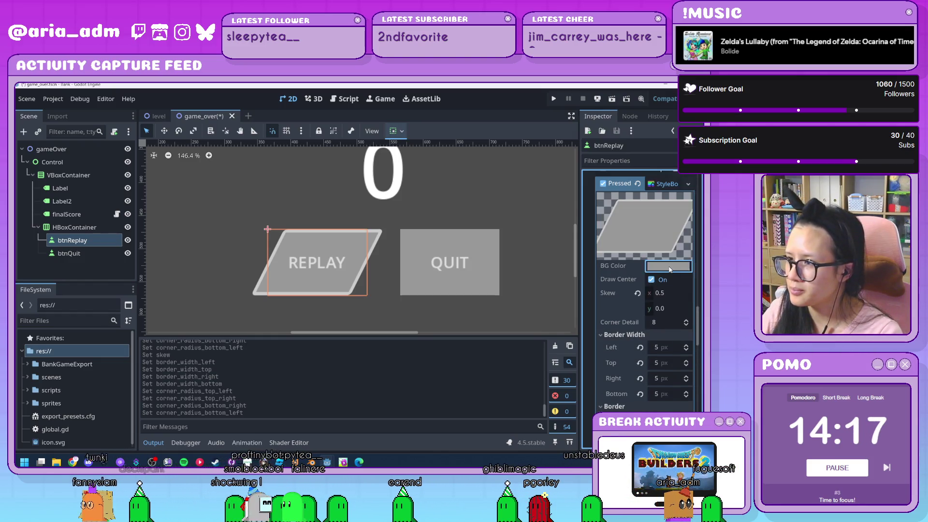
# Step: Give the Pressed style a green background and the Normal style dark green 2f7522
pyautogui.click(663, 269)
pyautogui.click(591, 266)
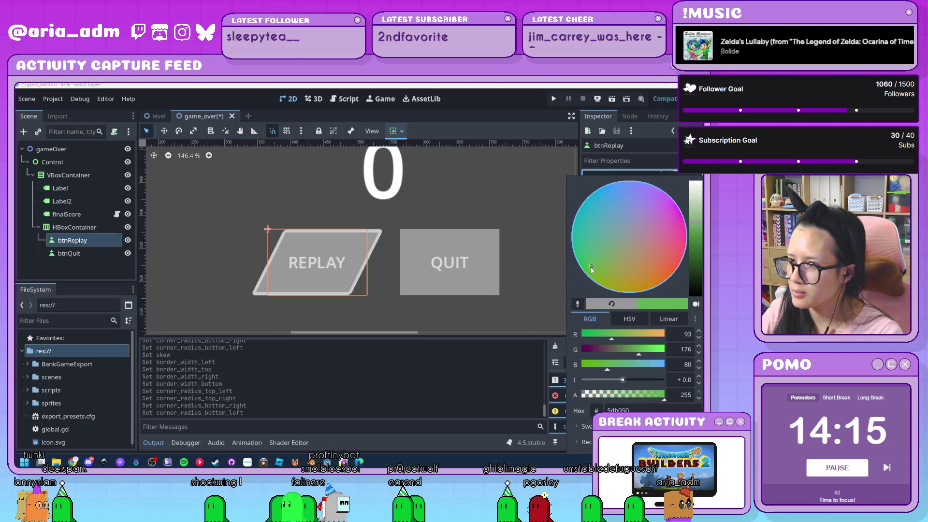
pyautogui.moveTo(696, 241); pyautogui.dragTo(699, 250)
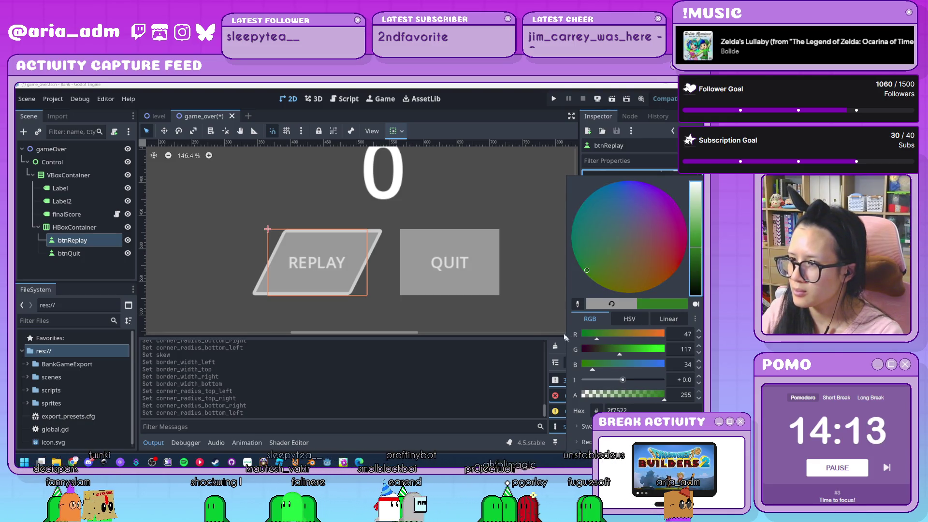
pyautogui.click(494, 381)
pyautogui.scroll(5, 624, 314)
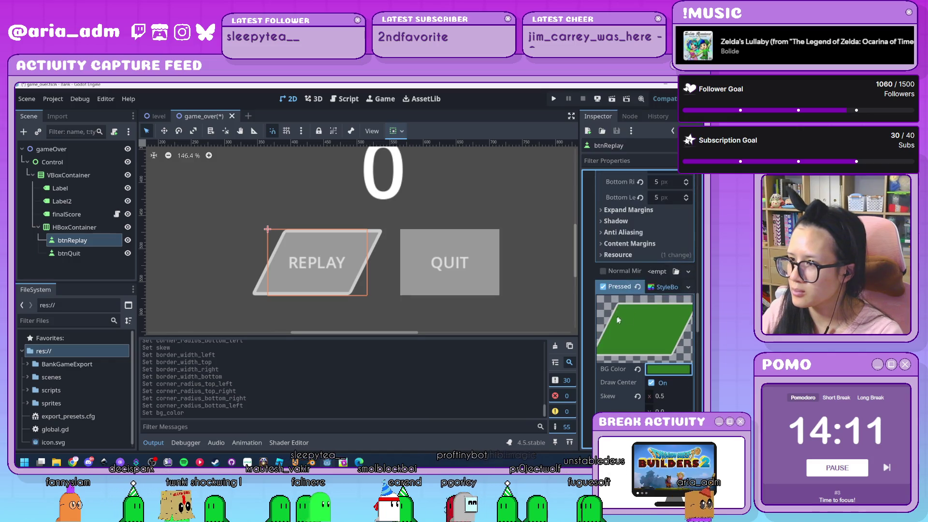
pyautogui.scroll(5, 628, 315)
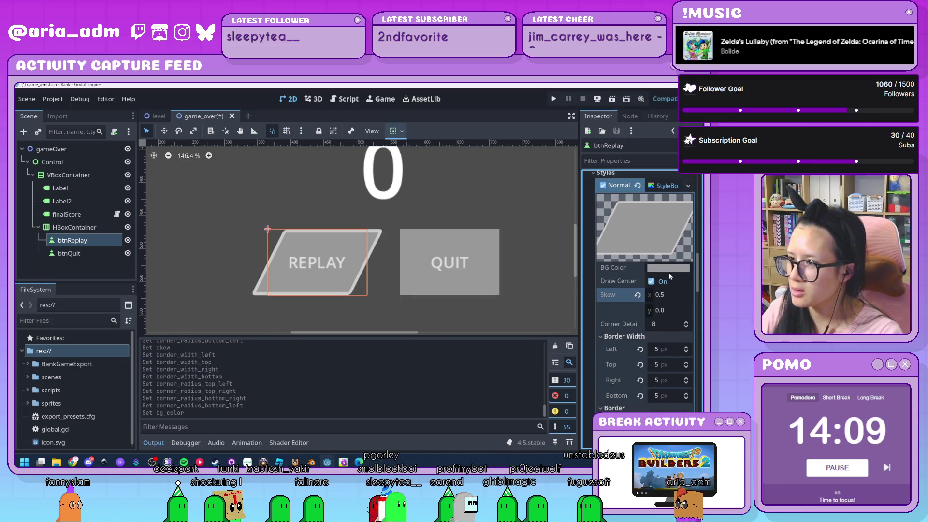
pyautogui.click(669, 269)
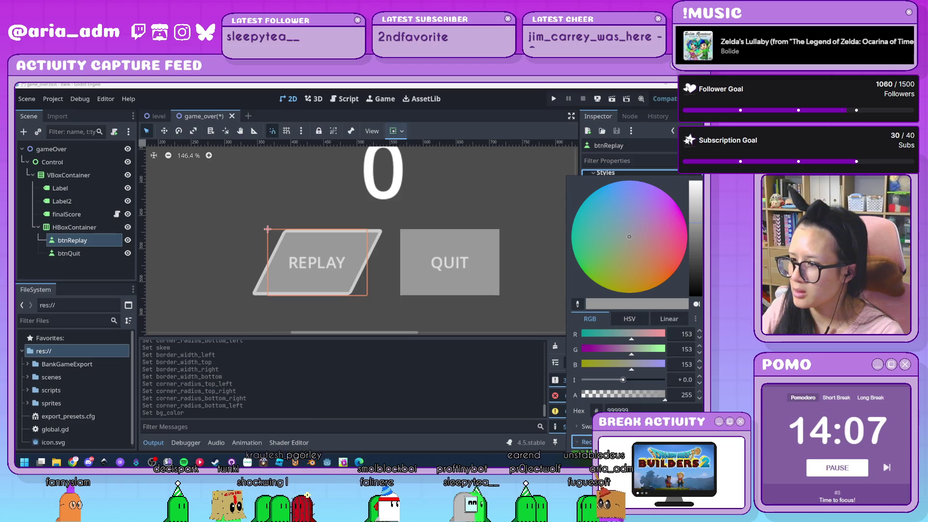
pyautogui.click(587, 270)
pyautogui.click(456, 360)
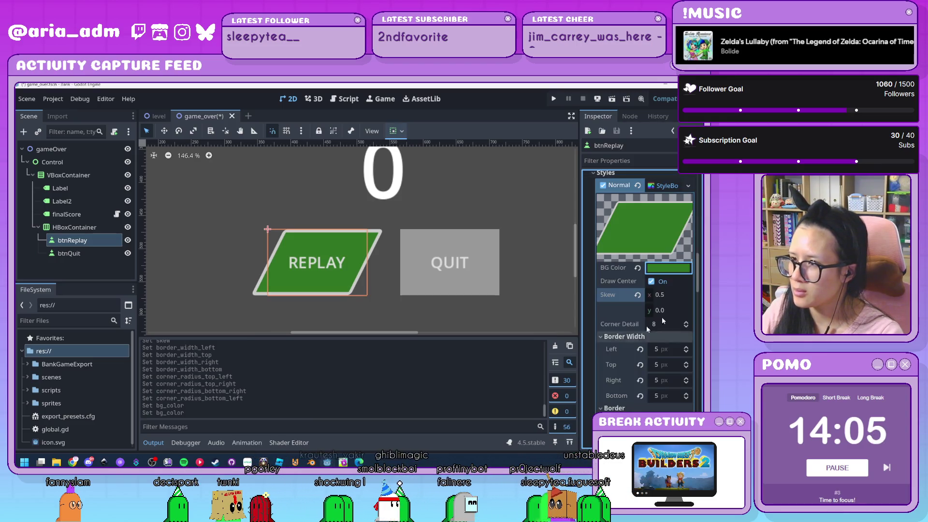
# Step: Brighten the Pressed style's background green to 56db3c
pyautogui.scroll(-10, 633, 284)
pyautogui.click(657, 338)
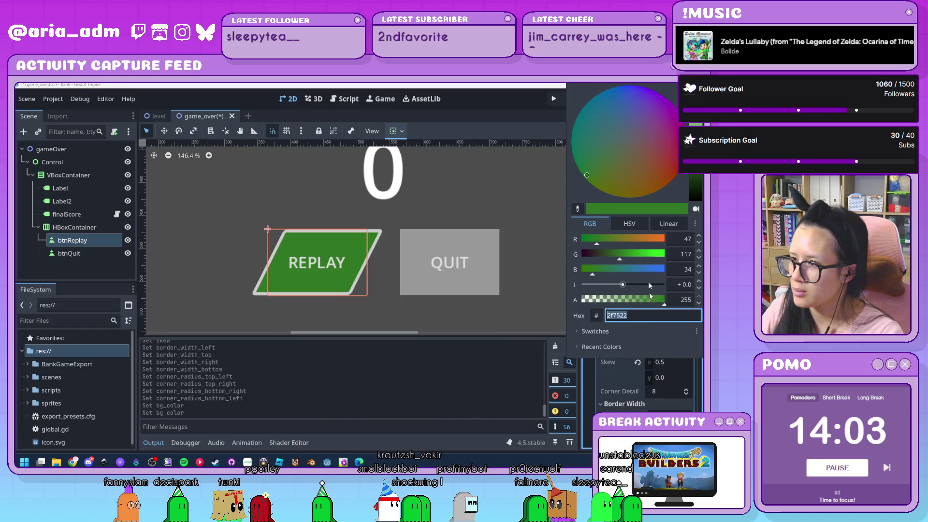
pyautogui.moveTo(695, 134); pyautogui.dragTo(695, 102)
pyautogui.click(580, 369)
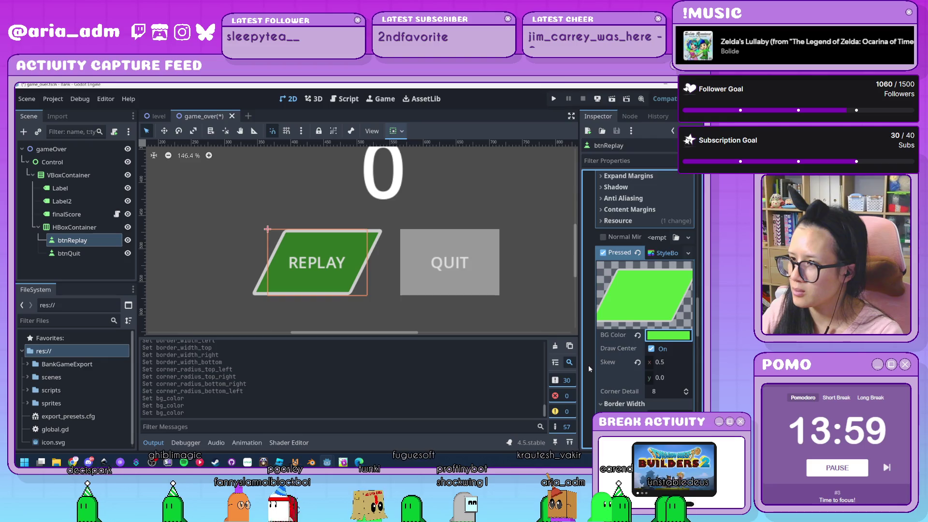
# Step: Set the Hover background to a medium green, 47ae33, starting from the recent bright green
pyautogui.scroll(-5, 588, 364)
pyautogui.scroll(-1, 587, 364)
pyautogui.scroll(5, 588, 364)
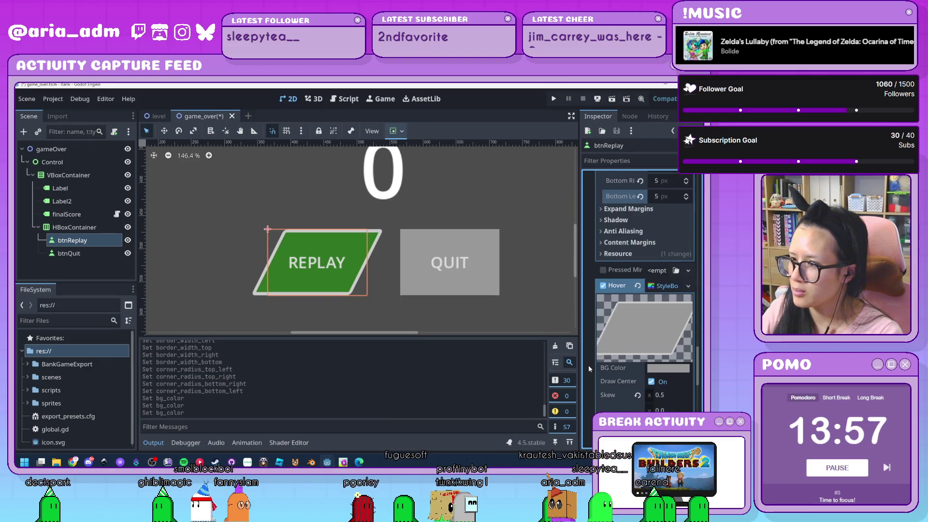
pyautogui.click(668, 370)
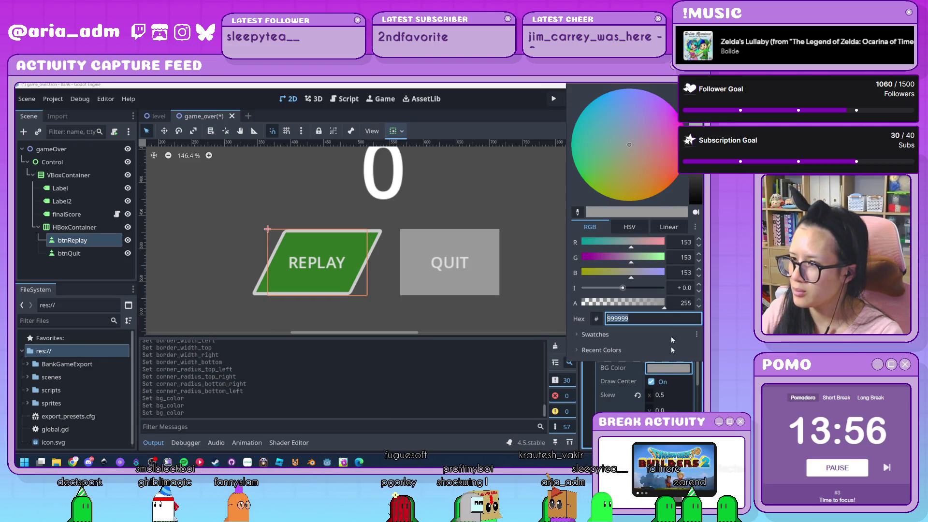
pyautogui.click(601, 350)
pyautogui.click(578, 365)
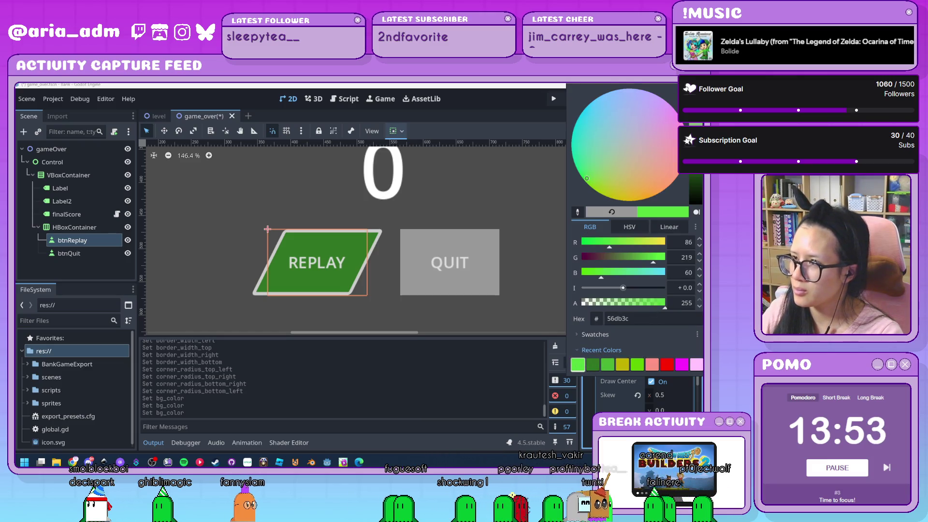
pyautogui.moveTo(695, 105); pyautogui.dragTo(695, 125)
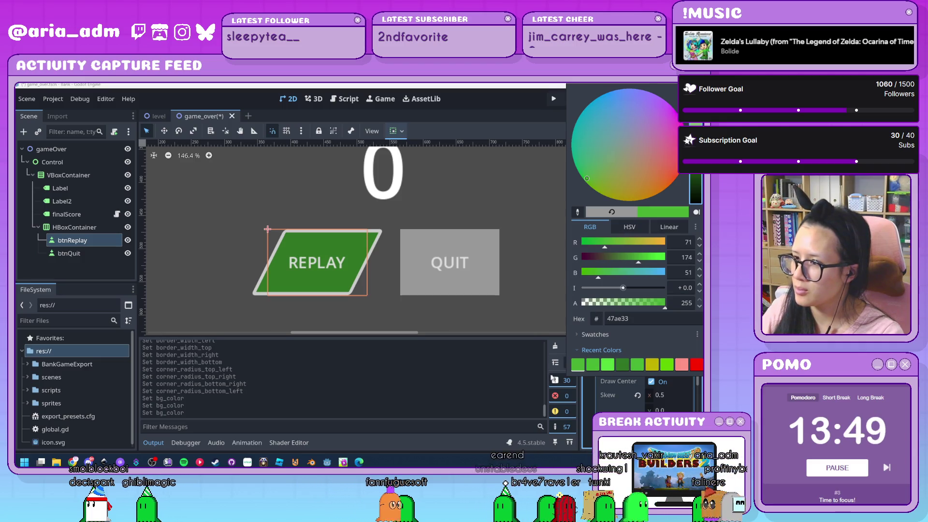
pyautogui.click(481, 390)
pyautogui.scroll(-4, 612, 345)
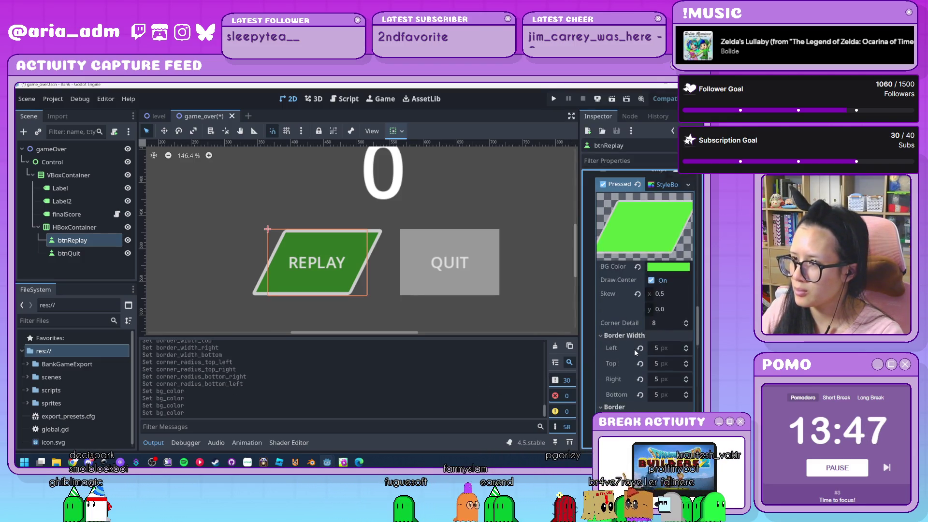
pyautogui.scroll(8, 636, 353)
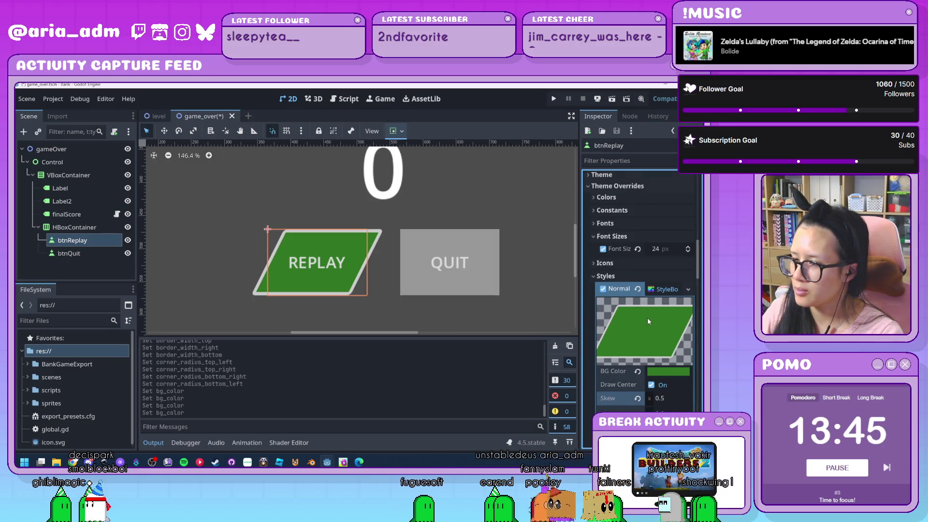
pyautogui.scroll(-3, 648, 318)
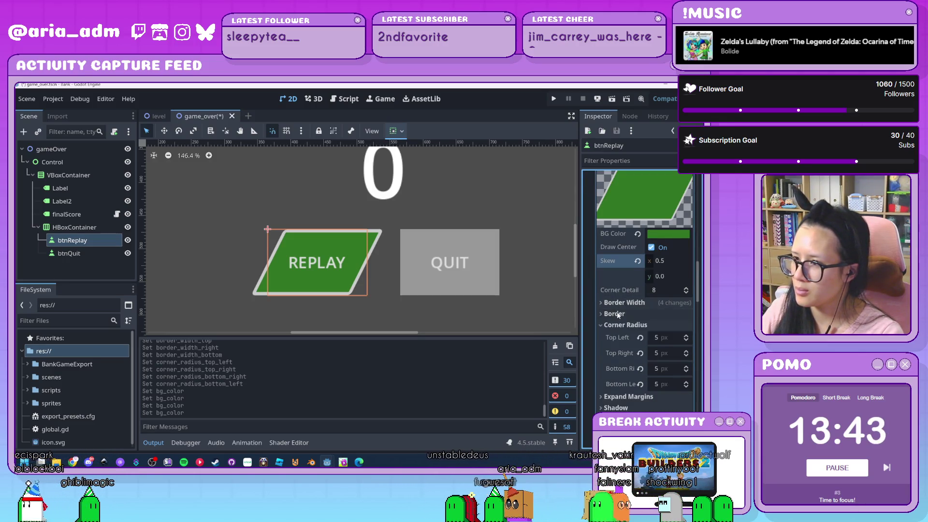
pyautogui.click(614, 314)
pyautogui.click(626, 325)
pyautogui.scroll(-2, 630, 363)
pyautogui.scroll(-3, 630, 367)
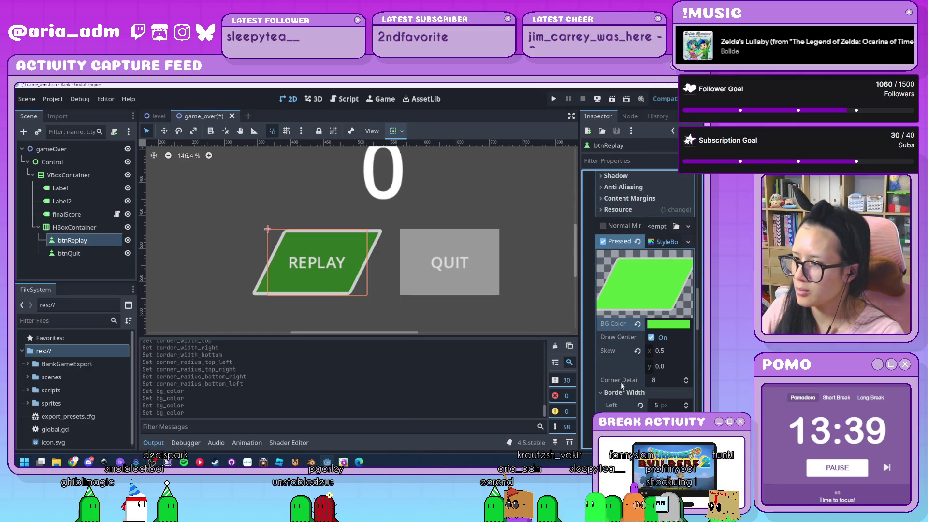
pyautogui.click(624, 393)
pyautogui.scroll(-2, 620, 375)
pyautogui.scroll(-2, 619, 369)
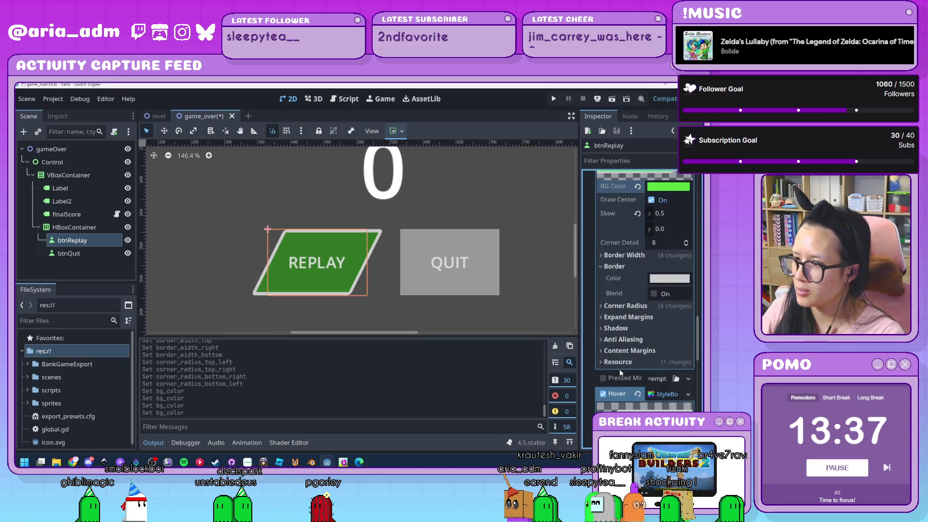
pyautogui.click(614, 266)
pyautogui.scroll(-4, 619, 288)
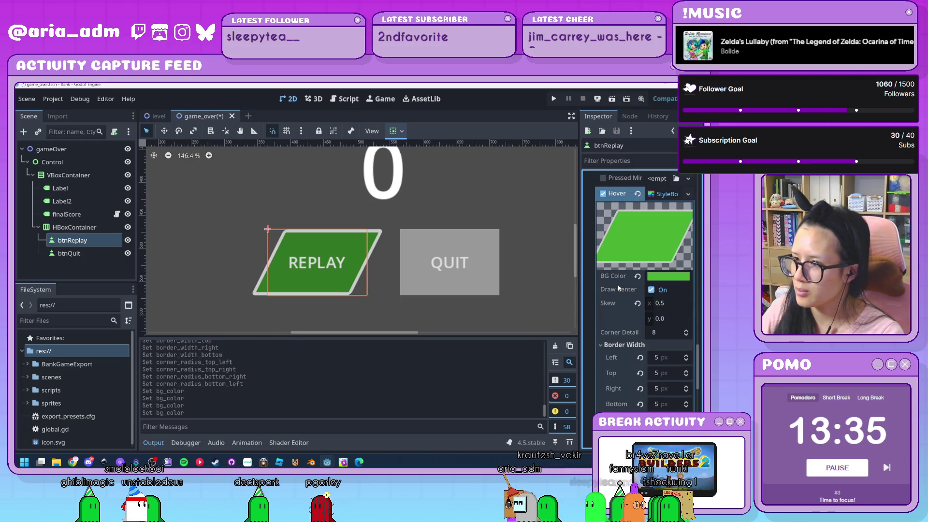
pyautogui.click(617, 345)
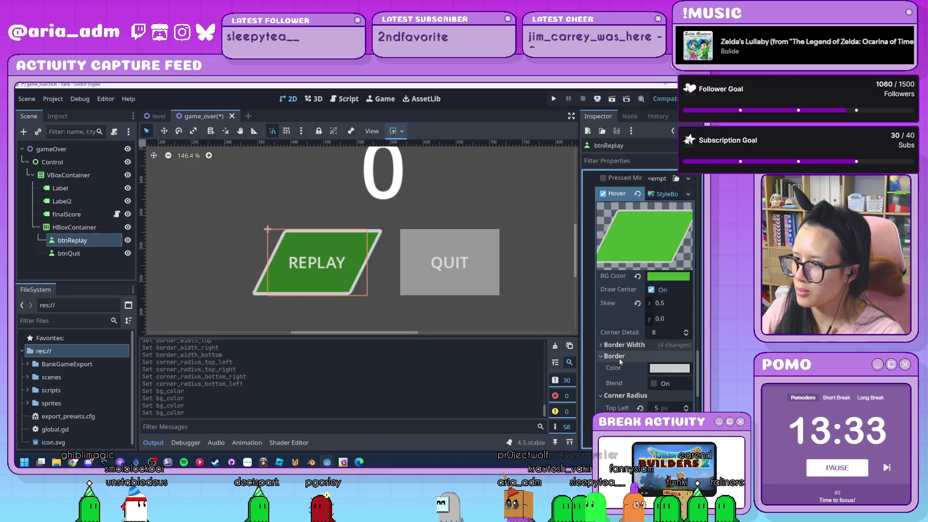
pyautogui.click(620, 359)
pyautogui.click(621, 368)
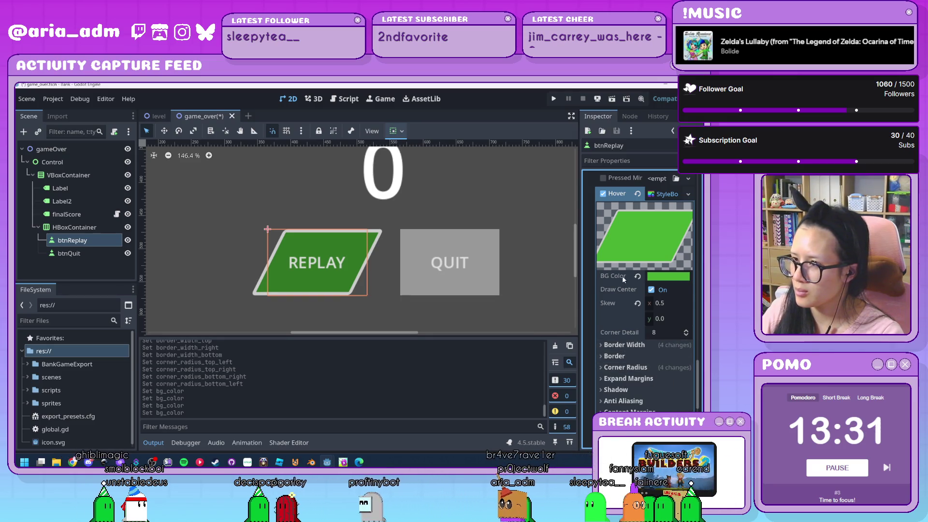
pyautogui.scroll(-5, 620, 326)
pyautogui.scroll(15, 620, 326)
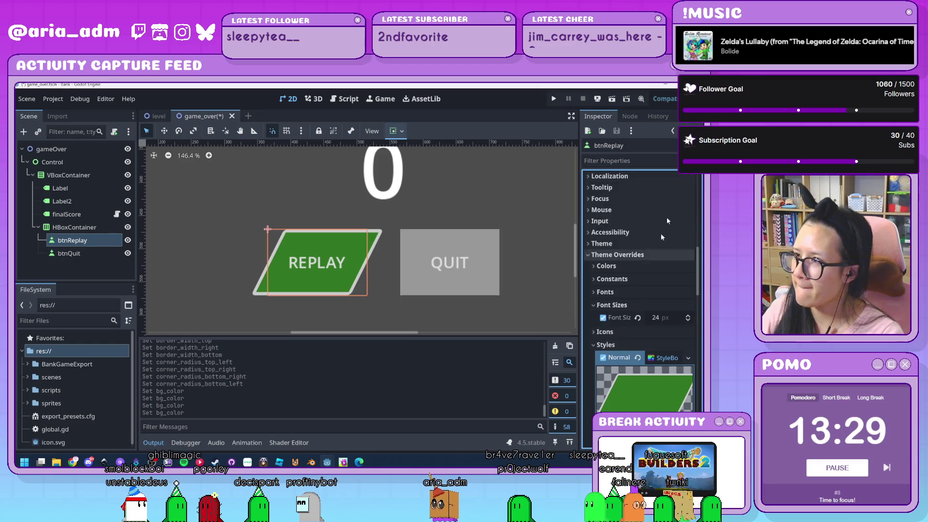
pyautogui.click(387, 315)
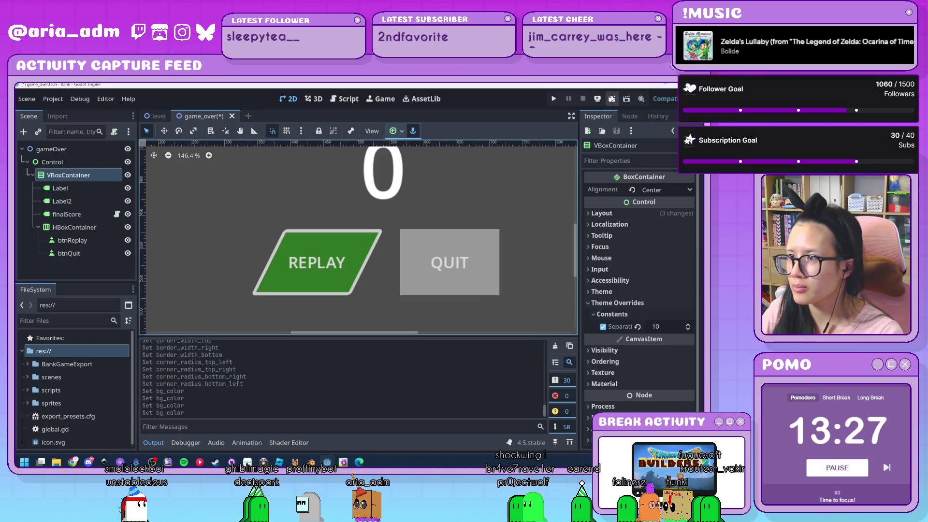
# Step: Test-run the GAME OVER scene, then select btnReplay and edit its Custom Minimum Size x
pyautogui.click(612, 99)
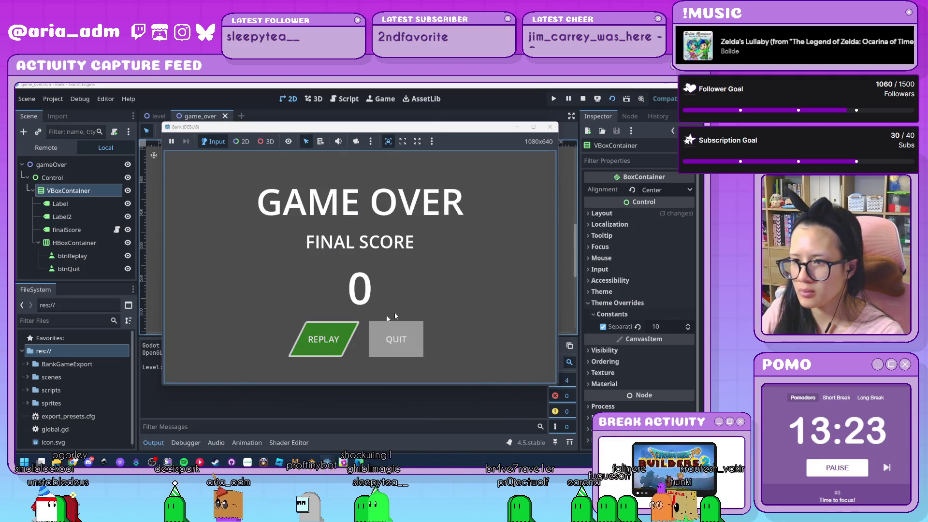
pyautogui.click(549, 127)
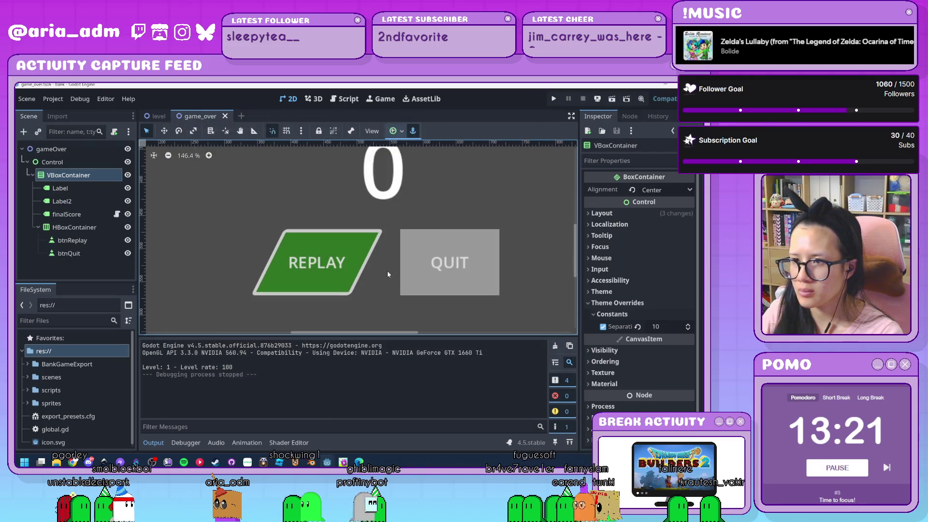
pyautogui.click(81, 241)
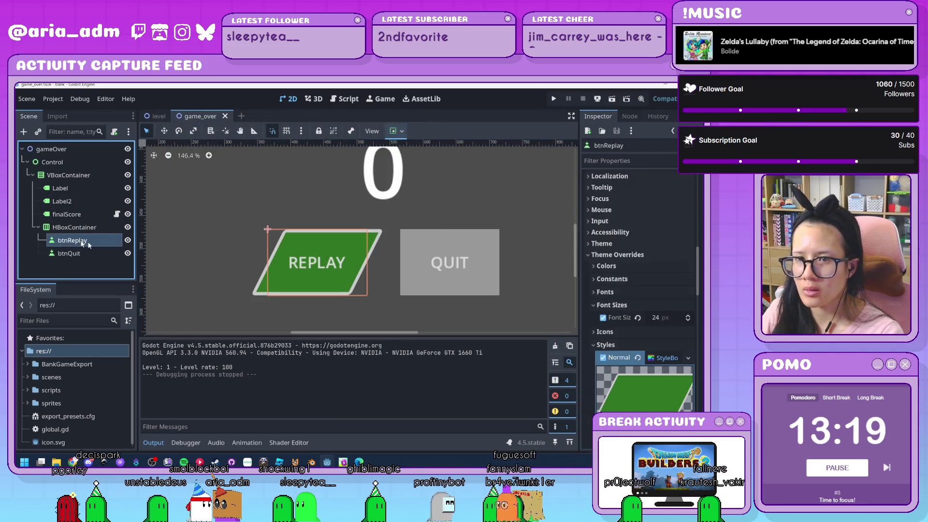
pyautogui.scroll(-5, 627, 268)
pyautogui.click(653, 299)
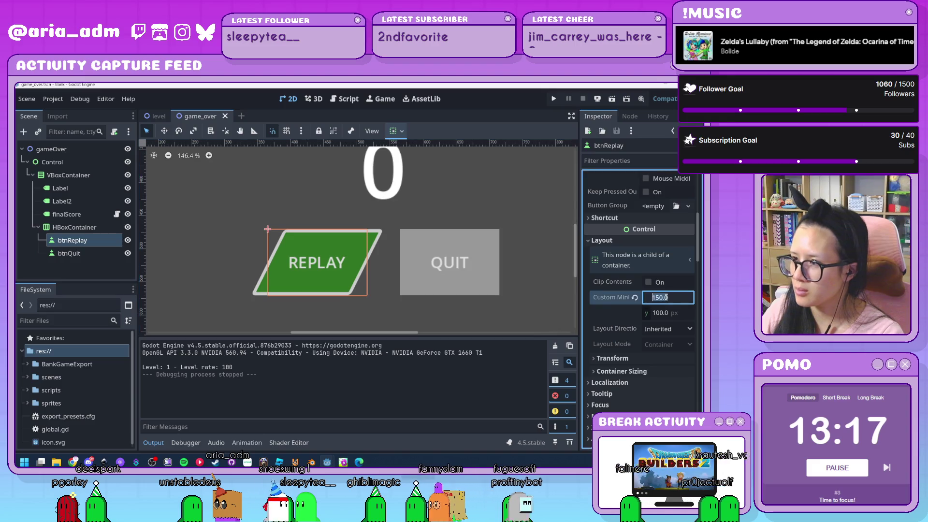
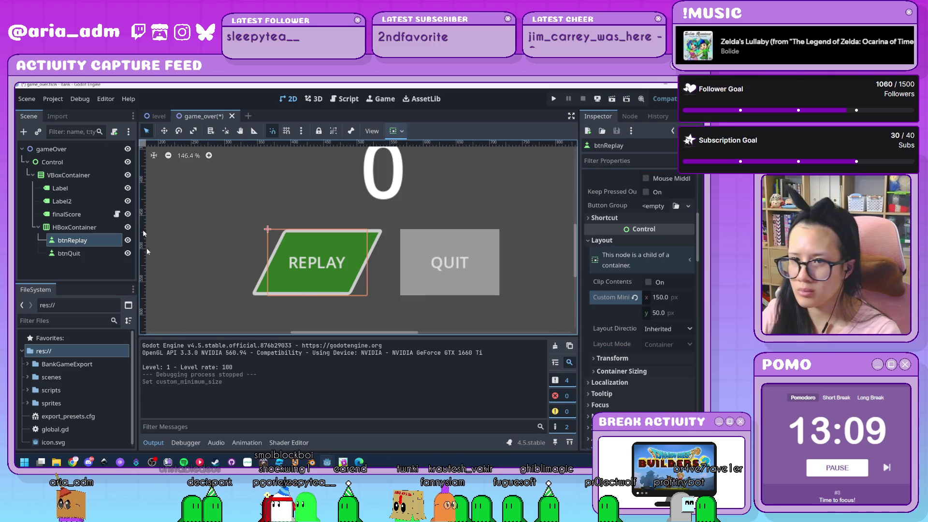
# Step: Set btnQuit's custom minimum height to 50 so it matches REPLAY
pyautogui.click(88, 254)
pyautogui.scroll(10, 661, 263)
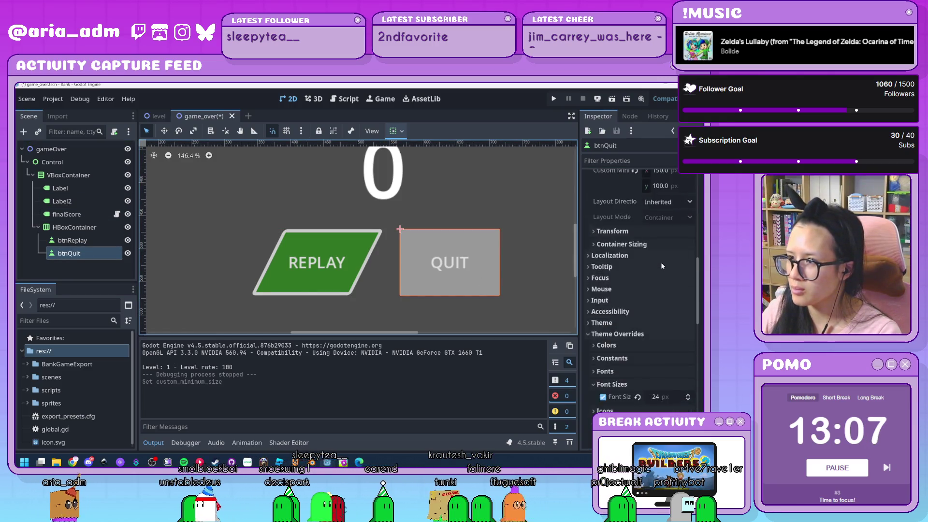
pyautogui.click(679, 324)
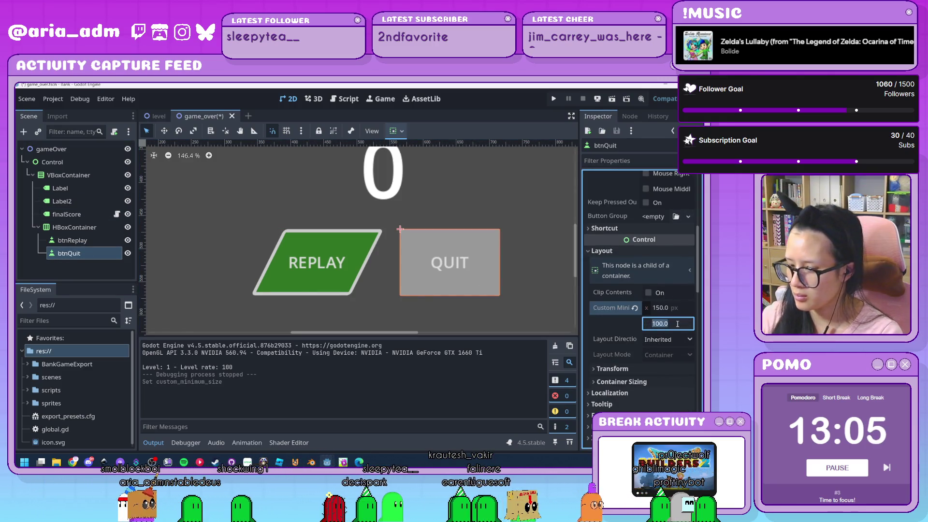
pyautogui.write('50')
pyautogui.press('Return')
pyautogui.click(444, 324)
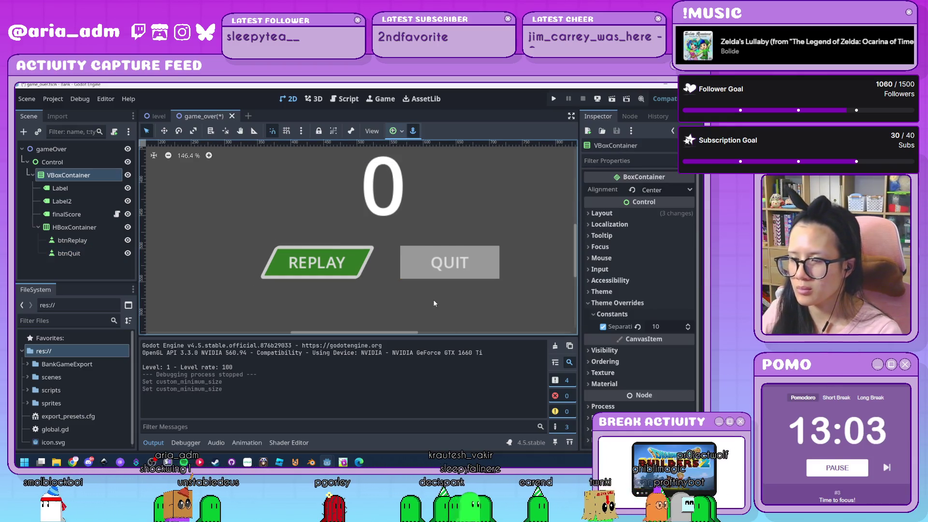
# Step: Reselect btnQuit and scroll down to its Theme Overrides styles
pyautogui.click(110, 252)
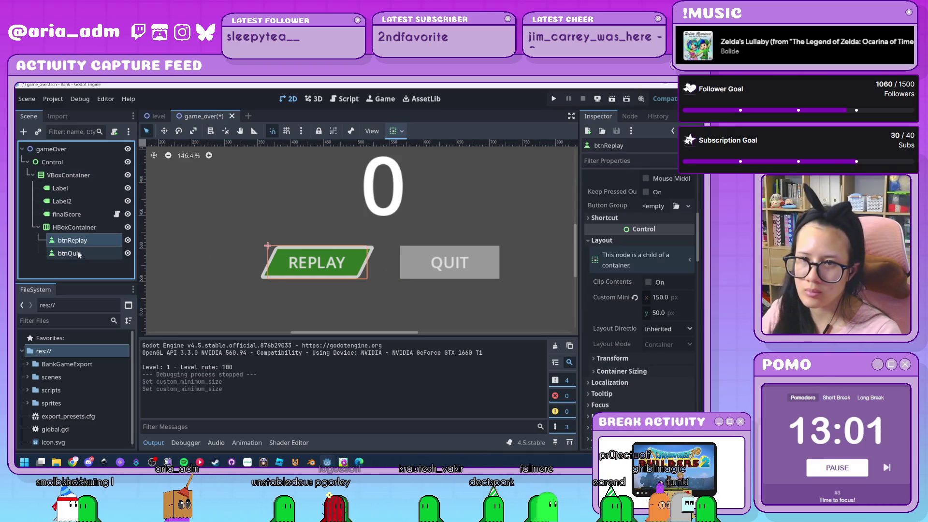
pyautogui.scroll(-10, 613, 287)
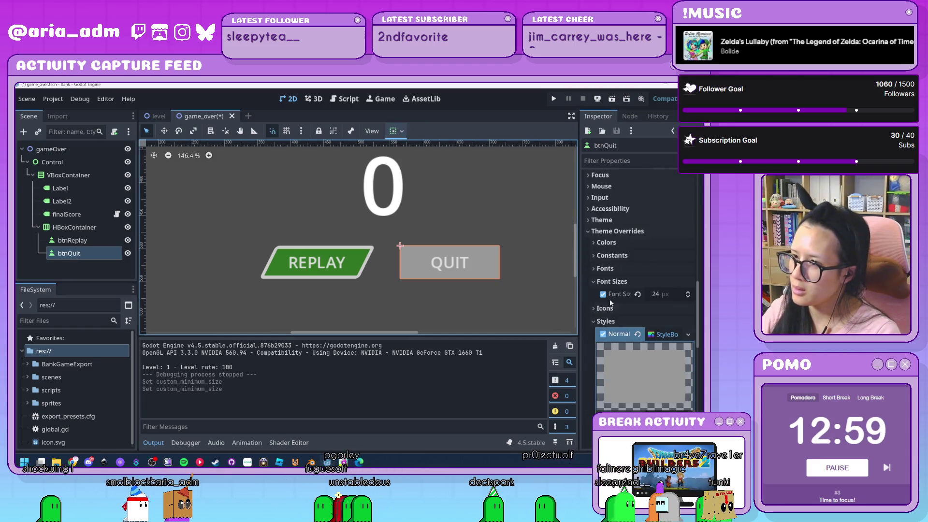
pyautogui.scroll(-3, 624, 295)
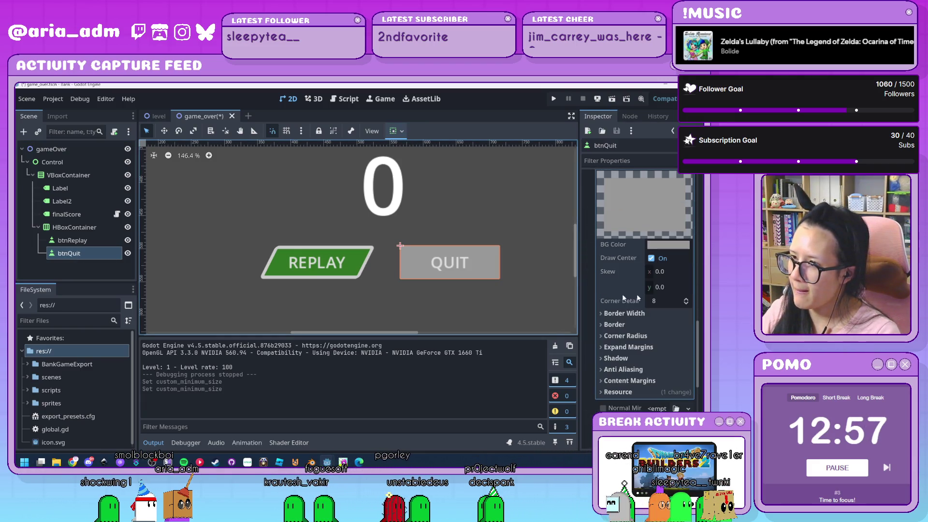
# Step: Give QUIT's Normal style a 0.5 skew and 5 px border widths
pyautogui.click(677, 271)
pyautogui.write('5')
pyautogui.press('Return')
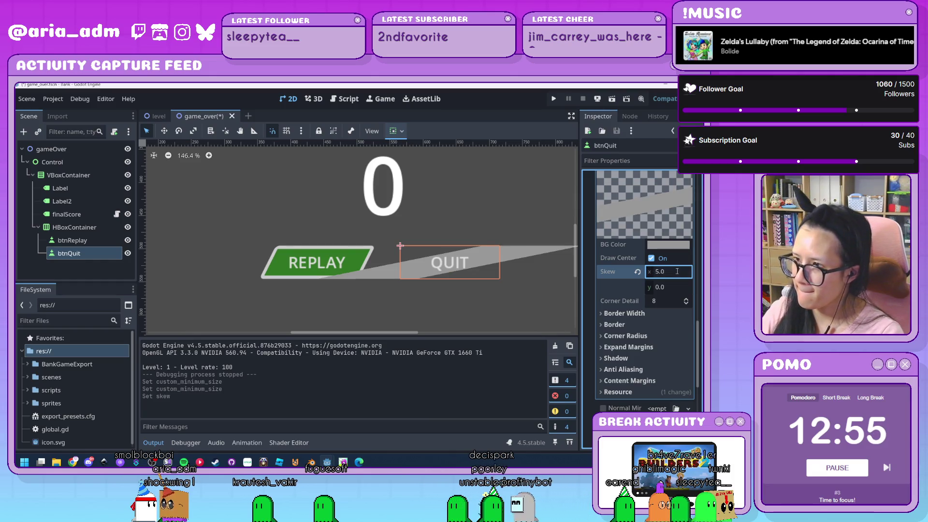
pyautogui.write('5')
pyautogui.press('Return')
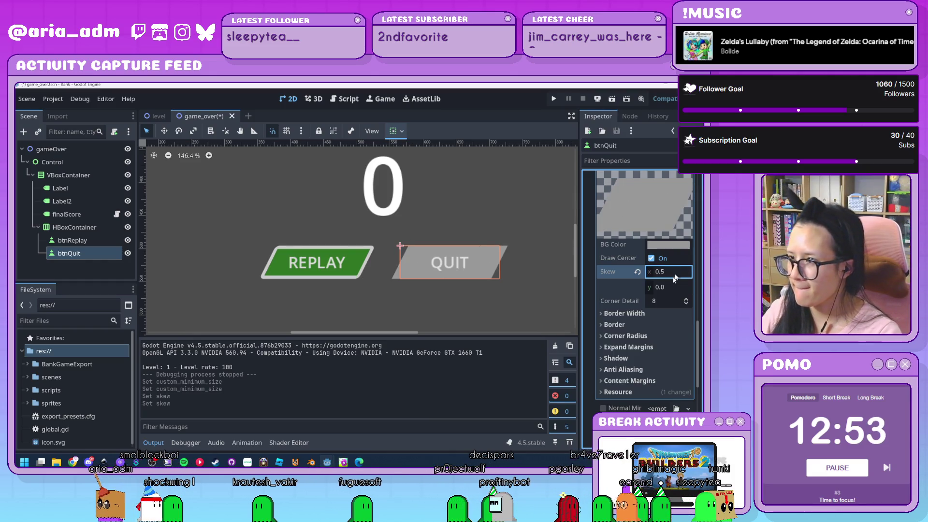
pyautogui.click(637, 312)
pyautogui.click(672, 326)
pyautogui.write('5')
pyautogui.press('Tab')
pyautogui.write('5')
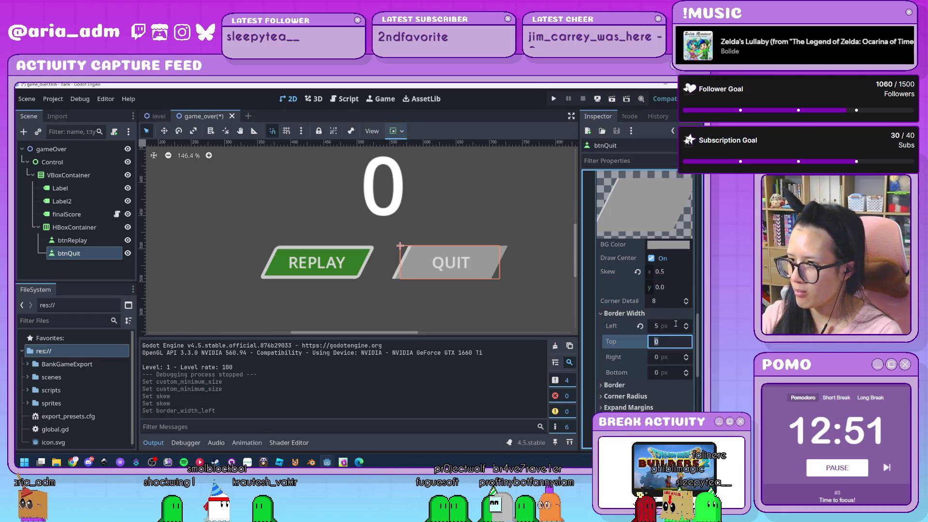
pyautogui.press('Tab')
pyautogui.write('5')
pyautogui.press('Tab')
pyautogui.press('Return')
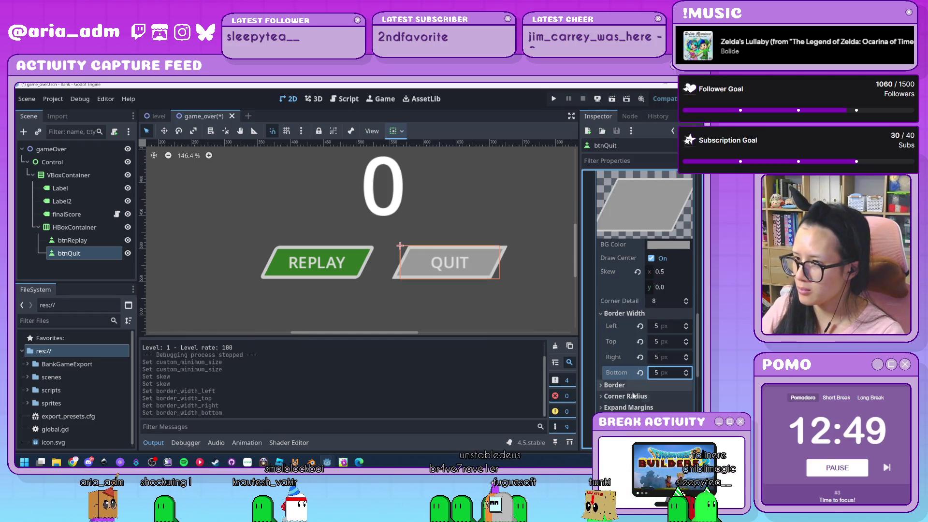
# Step: Set all Normal-style corner radii to 5 px
pyautogui.click(672, 408)
pyautogui.write('5')
pyautogui.press('Tab')
pyautogui.write('5')
pyautogui.press('Tab')
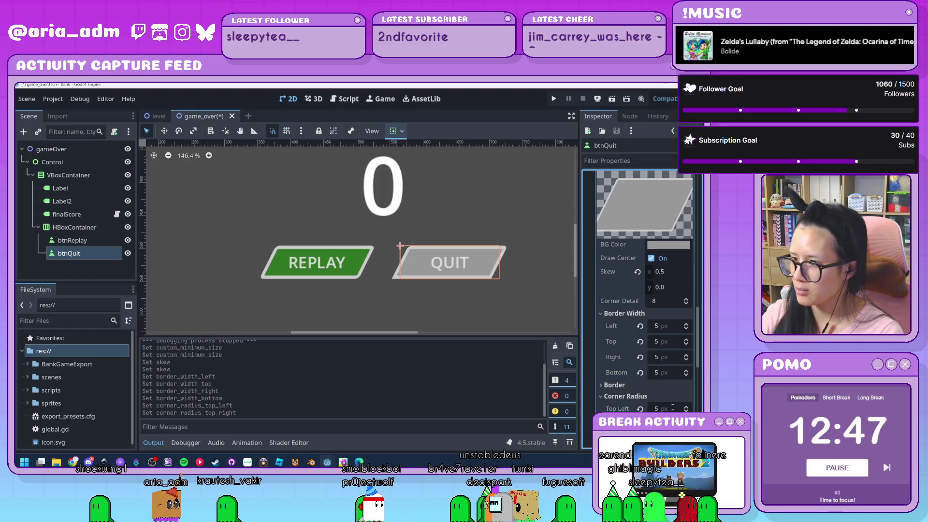
pyautogui.write('5')
pyautogui.press('Tab')
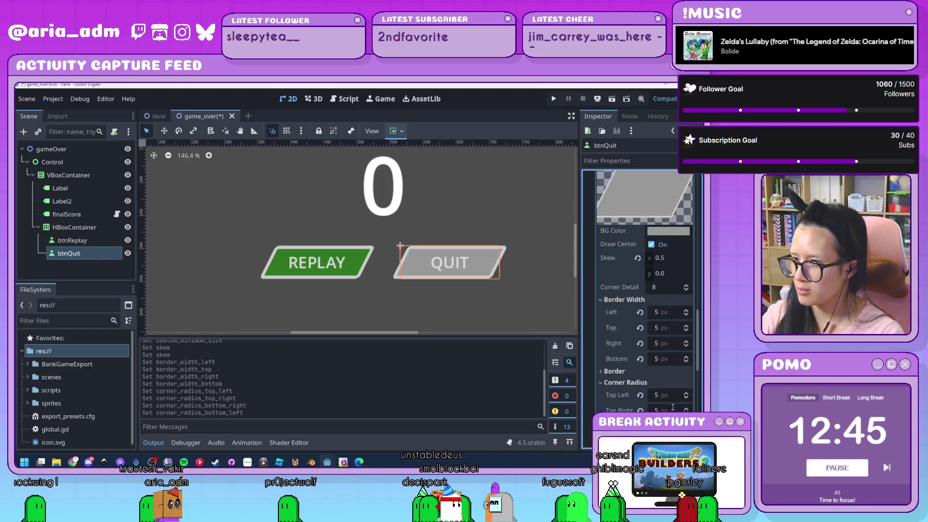
# Step: Give the Pressed style a 0.5 skew and 5 px border widths
pyautogui.scroll(-5, 673, 407)
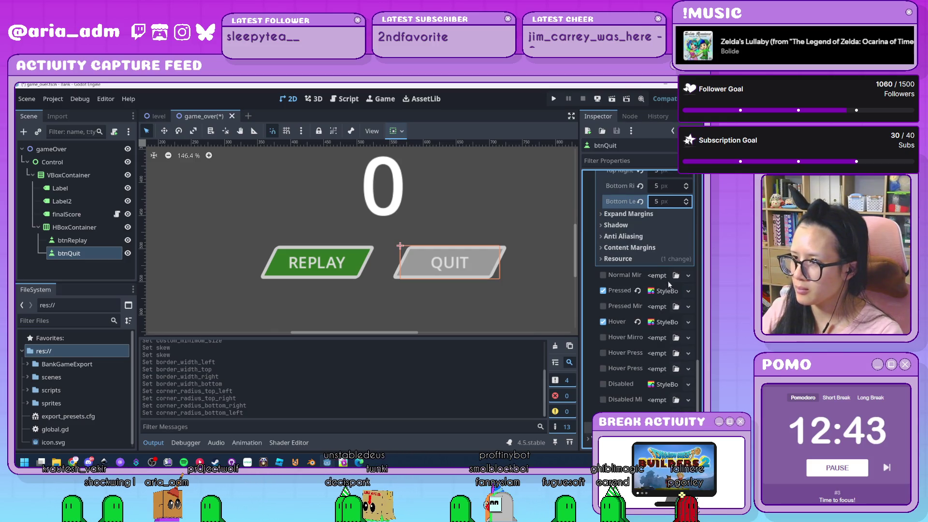
pyautogui.click(669, 290)
pyautogui.scroll(-3, 669, 294)
pyautogui.click(668, 297)
pyautogui.write('0.5')
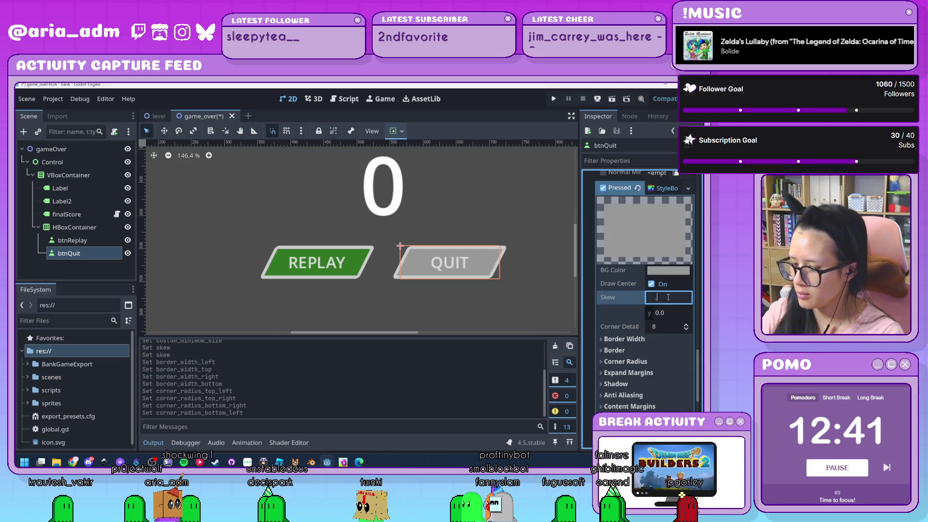
pyautogui.press('Return')
pyautogui.click(660, 339)
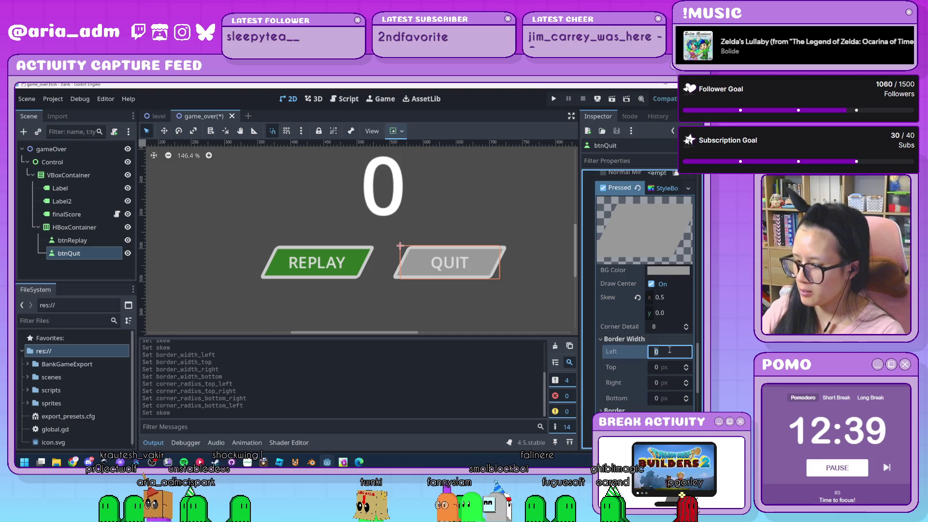
pyautogui.write('5')
pyautogui.press('Tab')
pyautogui.write('5')
pyautogui.press('Tab')
# Step: Set all Pressed-style corner radii to 5 px
pyautogui.write('5')
pyautogui.press('Tab')
pyautogui.write('5')
pyautogui.scroll(-3, 669, 349)
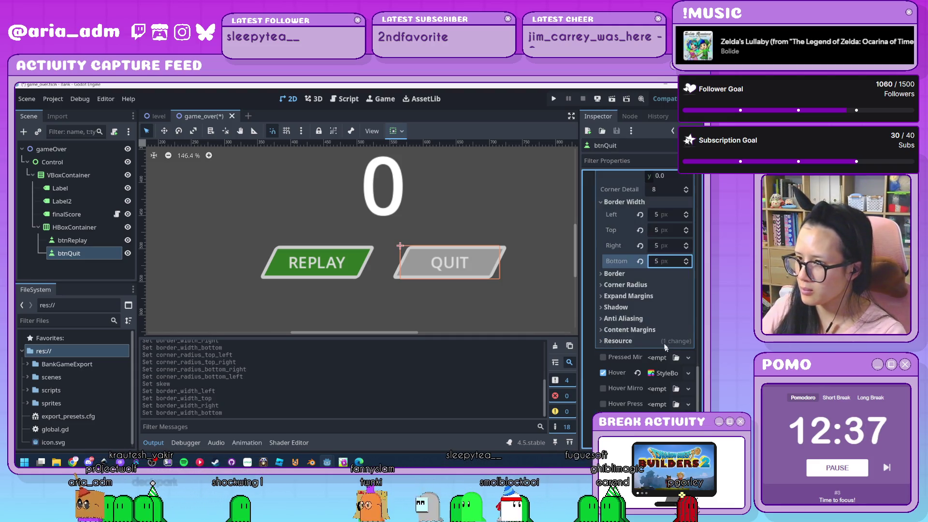
pyautogui.click(629, 285)
pyautogui.click(674, 298)
pyautogui.write('5')
pyautogui.press('Tab')
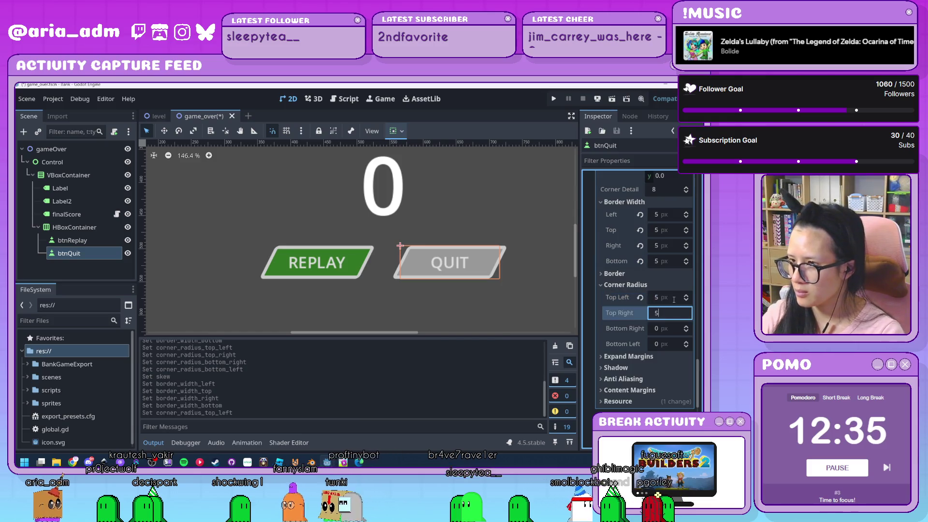
pyautogui.write('5')
pyautogui.press('Tab')
pyautogui.write('5')
pyautogui.press('Tab')
pyautogui.write('5')
# Step: Give the Hover style a 0.5 skew and 5 px border widths
pyautogui.scroll(-3, 673, 298)
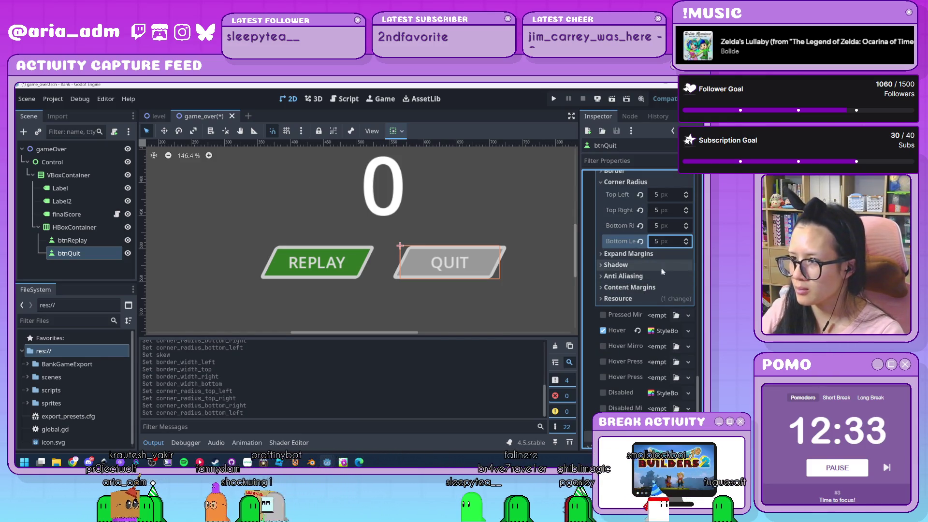
pyautogui.scroll(-2, 618, 312)
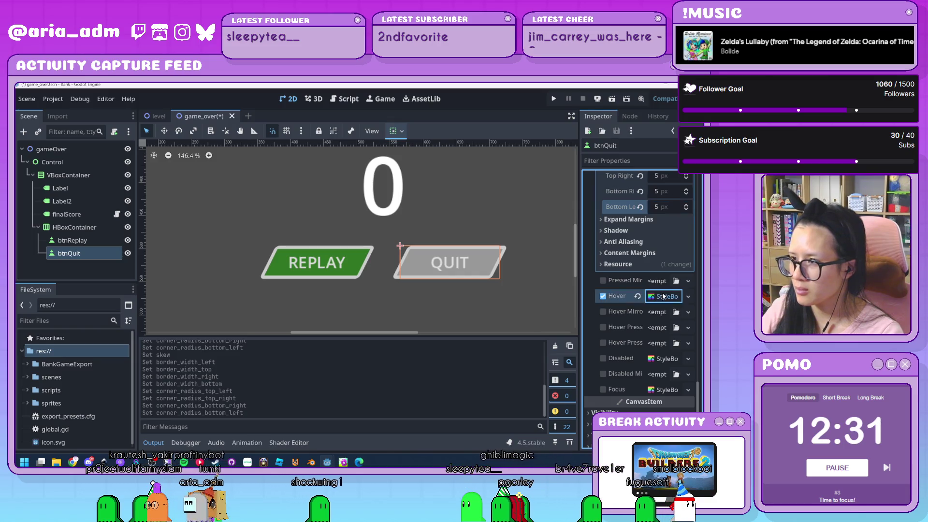
pyautogui.click(667, 297)
pyautogui.scroll(-3, 666, 327)
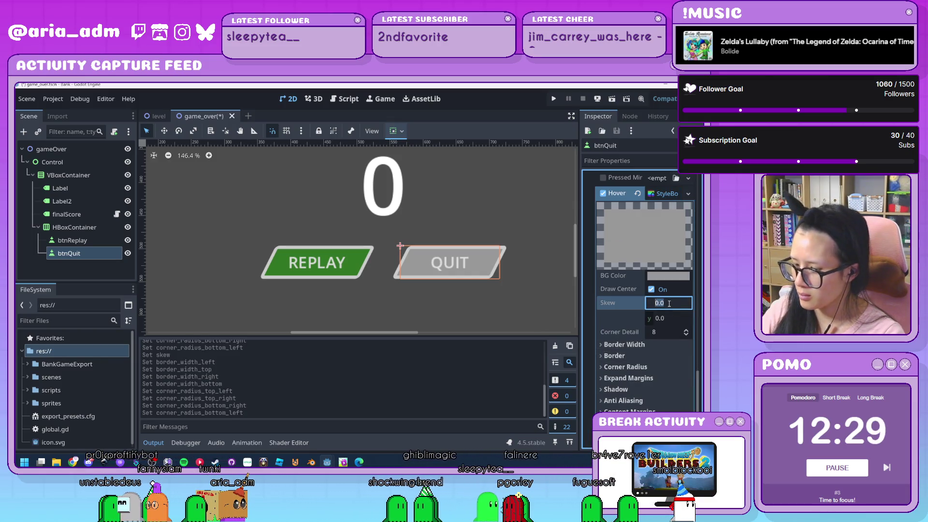
pyautogui.click(653, 357)
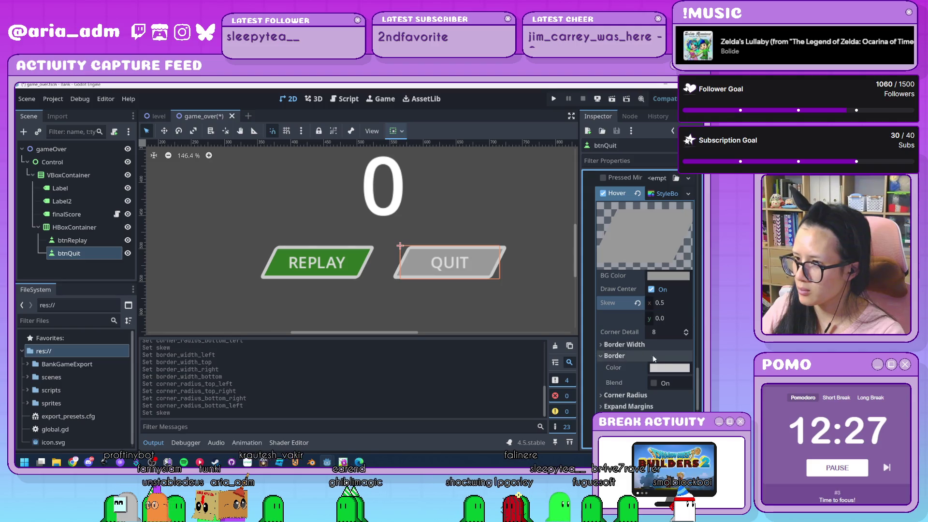
pyautogui.click(653, 345)
pyautogui.write('5')
pyautogui.press('Tab')
pyautogui.write('5')
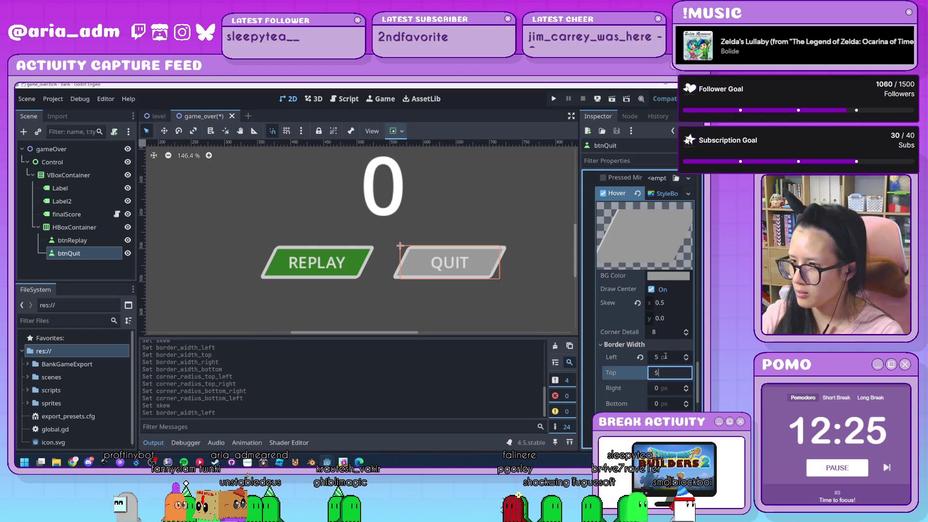
pyautogui.press('Tab')
pyautogui.write('5')
pyautogui.press('Tab')
pyautogui.write('5')
# Step: Set the Hover-style corner radii to 5 px
pyautogui.scroll(-3, 665, 356)
pyautogui.click(670, 285)
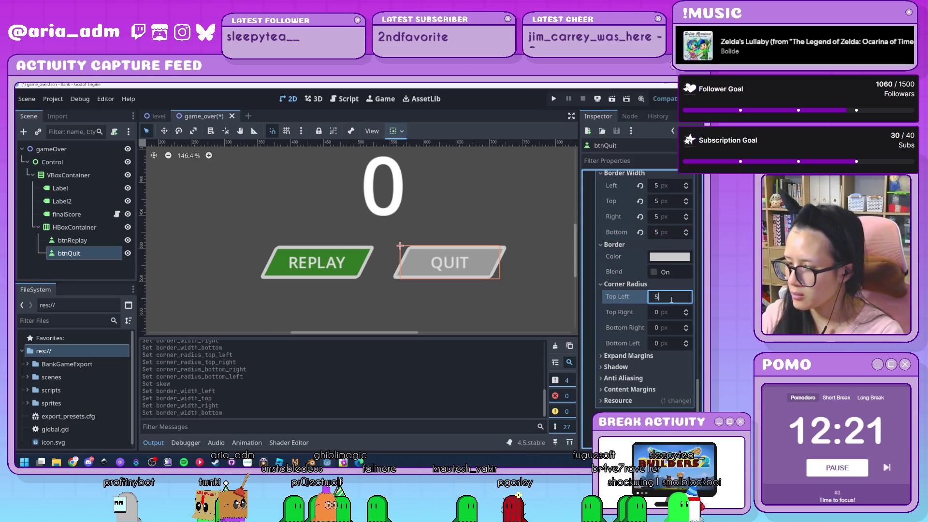
pyautogui.press('Tab')
pyautogui.write('5')
pyautogui.press('Tab')
pyautogui.write('5')
pyautogui.press('Tab')
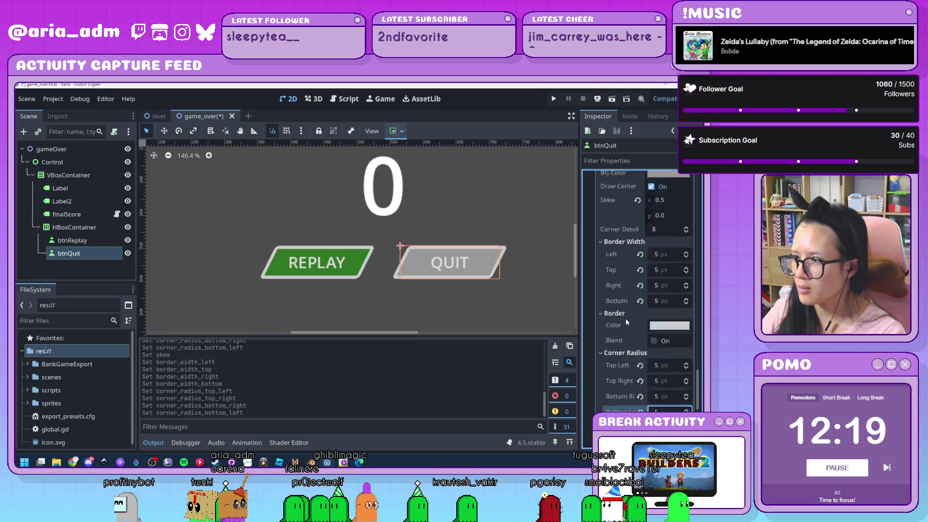
pyautogui.scroll(-4, 626, 318)
pyautogui.scroll(8, 626, 318)
pyautogui.scroll(10, 625, 318)
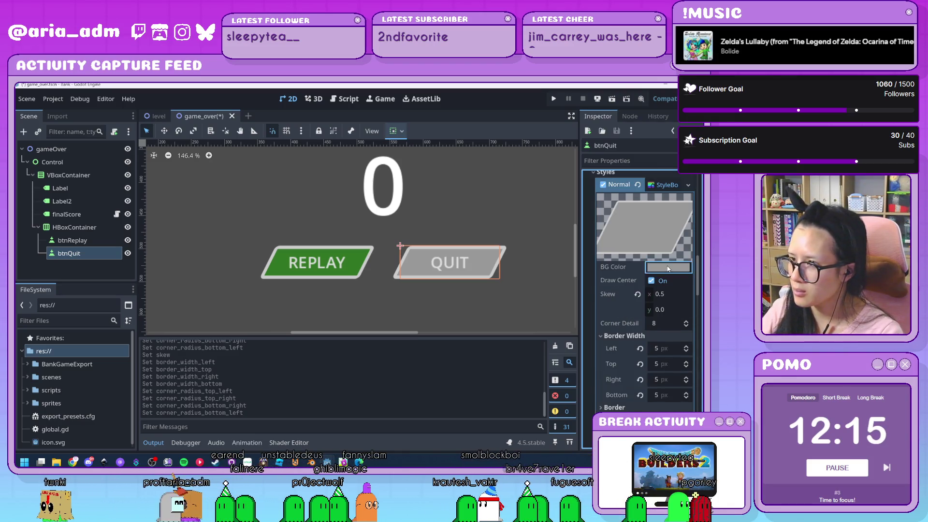
# Step: Tint QUIT's background colour to a darker red in the colour picker
pyautogui.click(668, 267)
pyautogui.moveTo(640, 271); pyautogui.dragTo(697, 246)
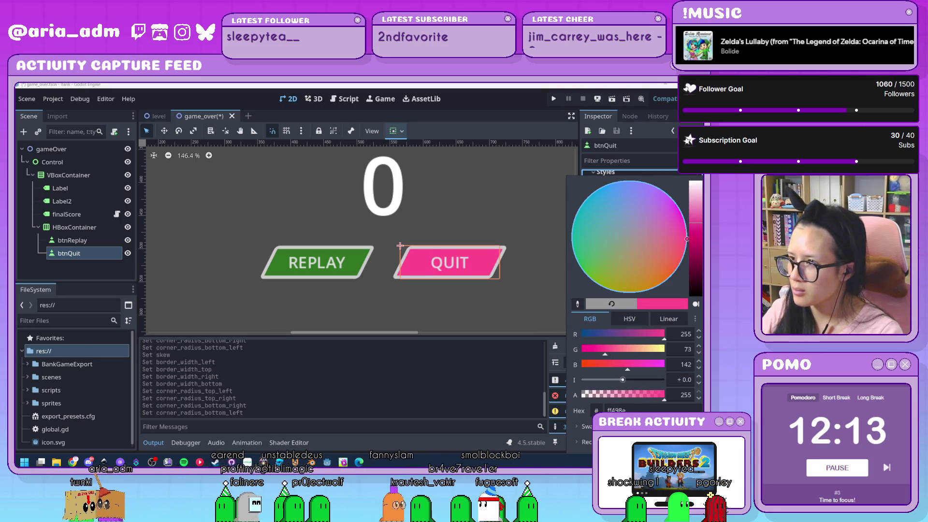
pyautogui.moveTo(696, 245)
pyautogui.mouseDown()
pyautogui.moveTo(696, 261)
pyautogui.moveTo(696, 241)
pyautogui.mouseUp()
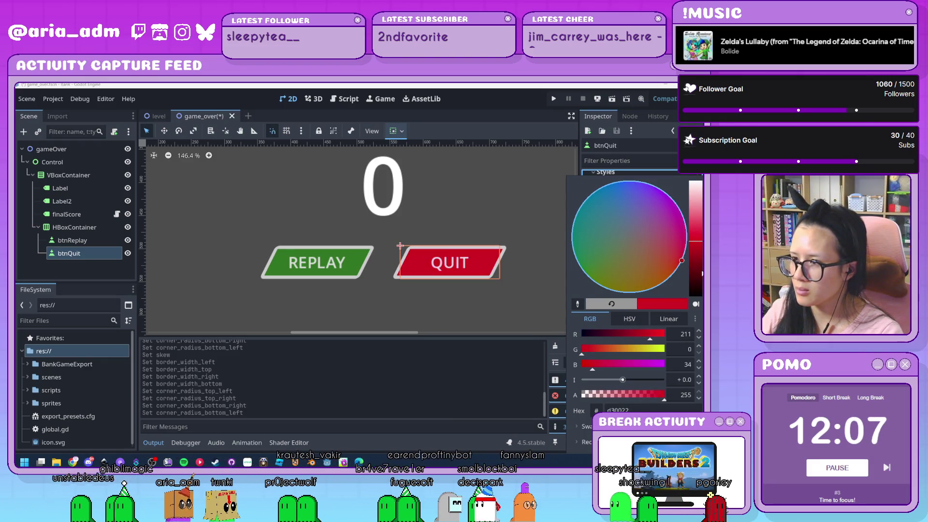
pyautogui.moveTo(650, 336); pyautogui.dragTo(666, 334)
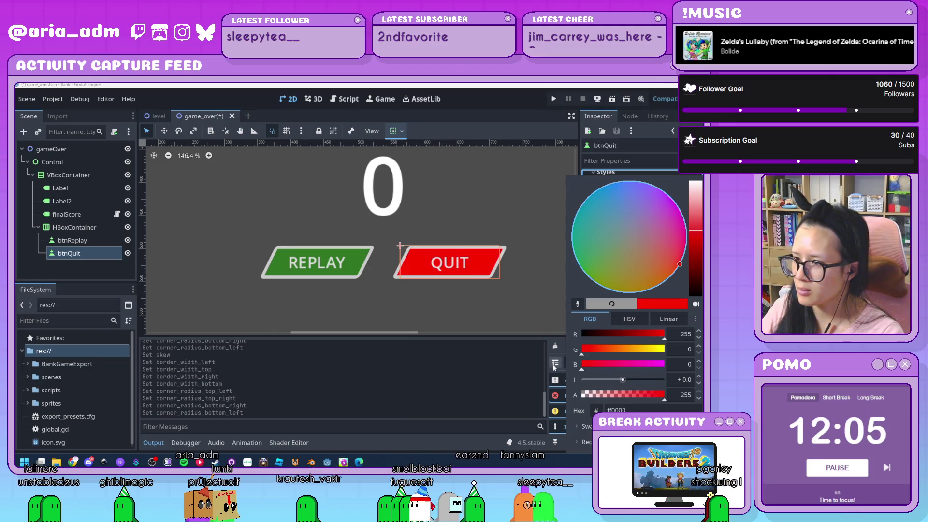
pyautogui.moveTo(701, 234)
pyautogui.mouseDown()
pyautogui.moveTo(701, 262)
pyautogui.moveTo(702, 248)
pyautogui.mouseUp()
pyautogui.click(543, 282)
# Step: Try the recent dark red lightened to ff9889 for the hover background, then cancel it
pyautogui.scroll(-10, 628, 297)
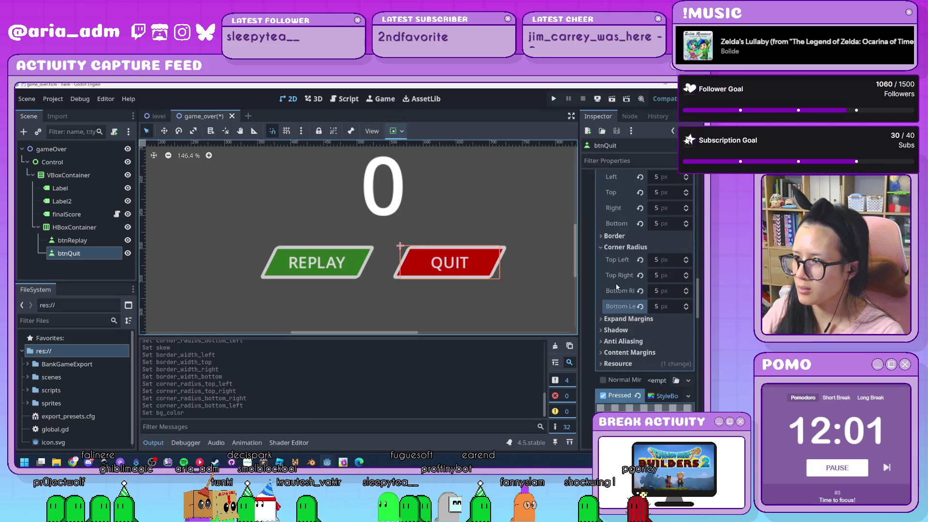
pyautogui.click(670, 306)
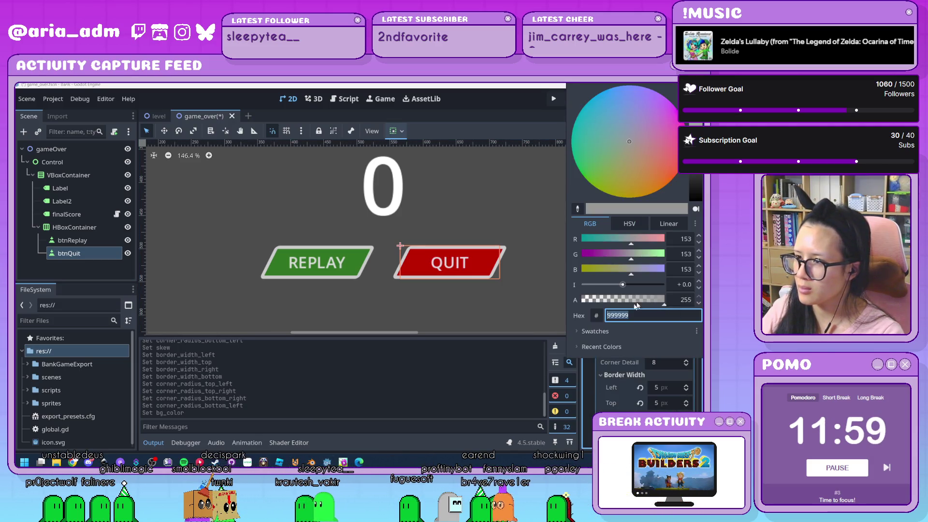
pyautogui.click(595, 332)
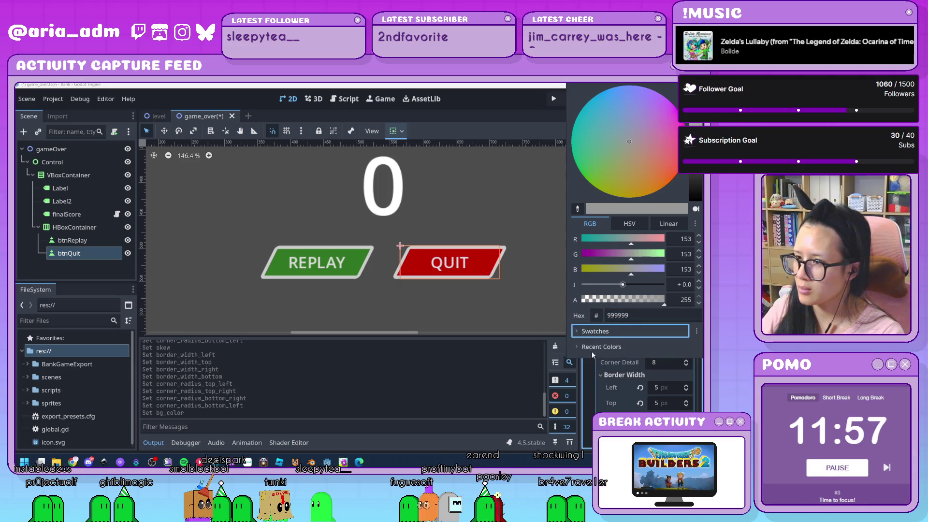
pyautogui.click(595, 347)
pyautogui.click(578, 362)
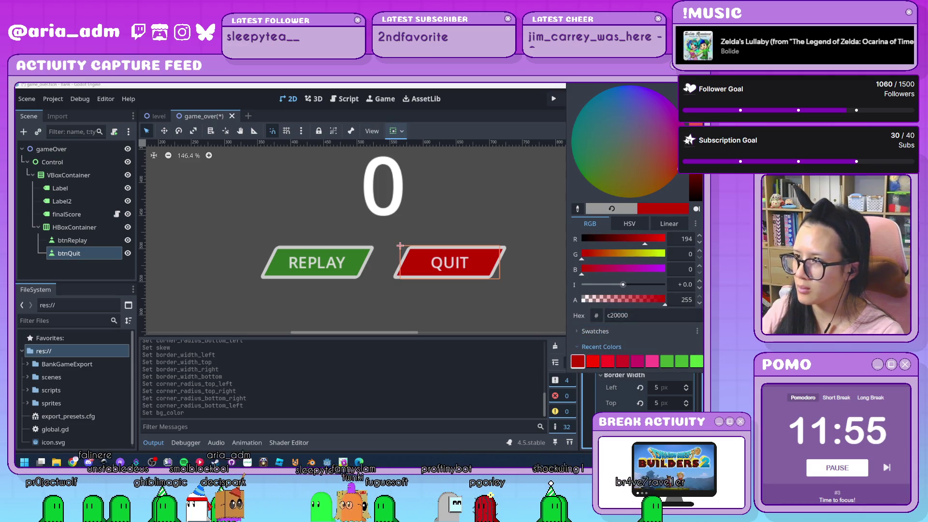
pyautogui.click(663, 188)
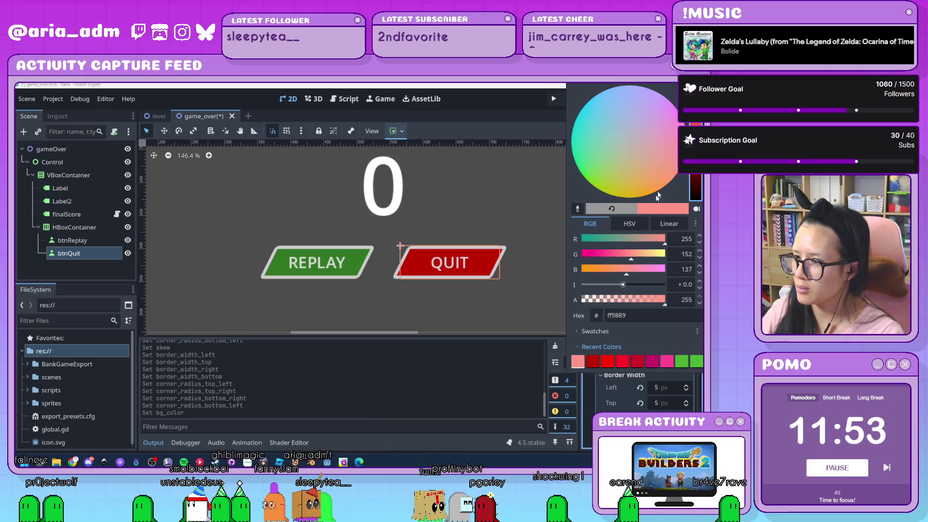
pyautogui.press('Escape')
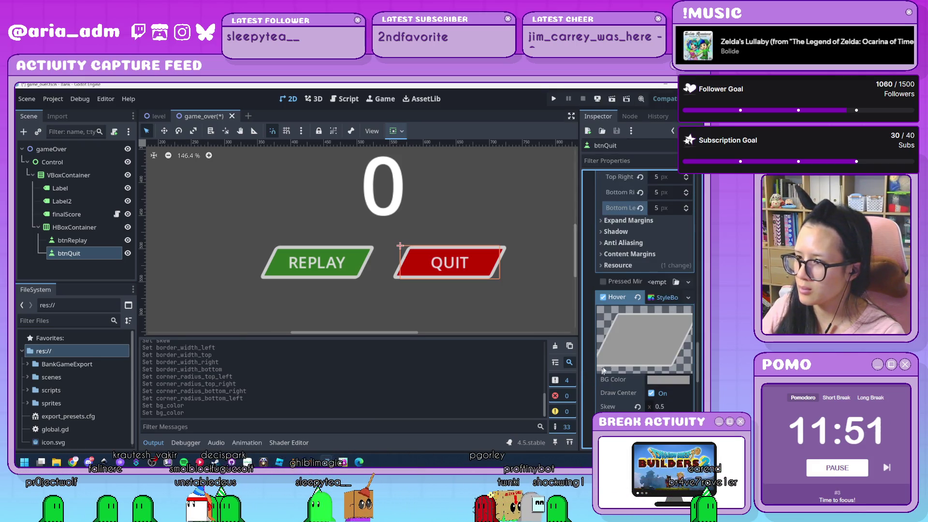
# Step: Set the hover background to the recent dark red brightened to ff3427, then run the scene
pyautogui.click(668, 379)
pyautogui.click(591, 364)
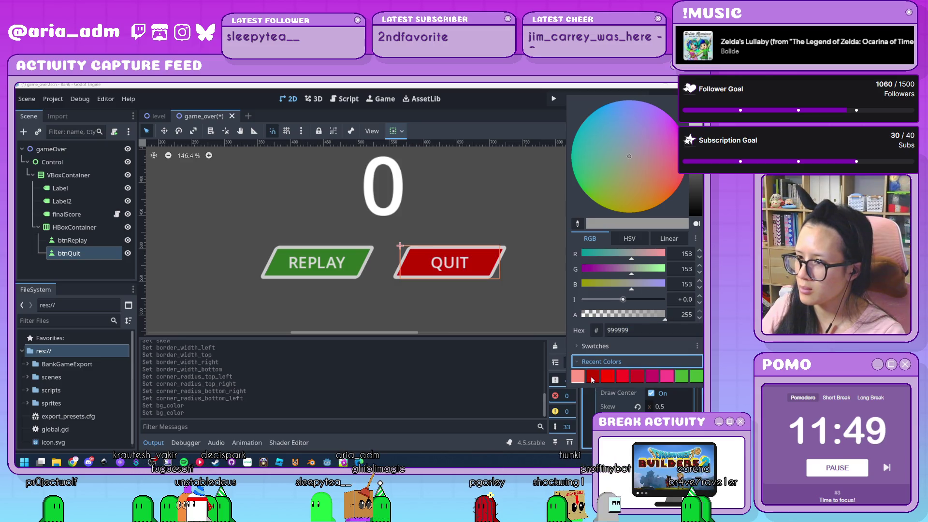
pyautogui.click(592, 377)
pyautogui.click(696, 178)
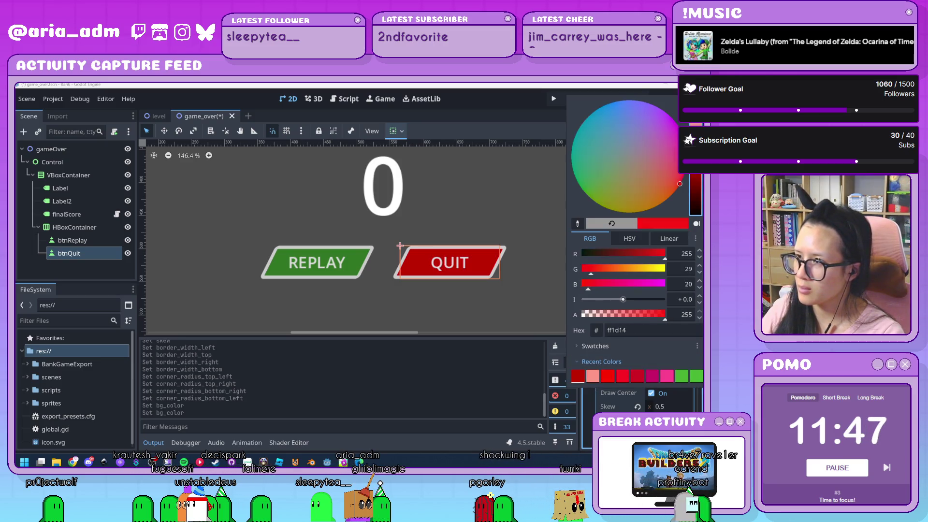
pyautogui.click(435, 366)
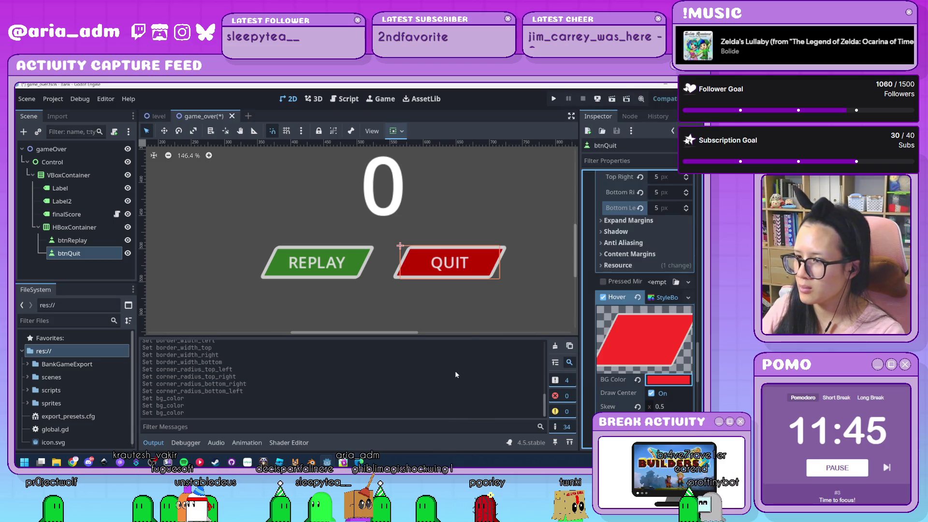
pyautogui.scroll(-2, 520, 290)
pyautogui.click(612, 98)
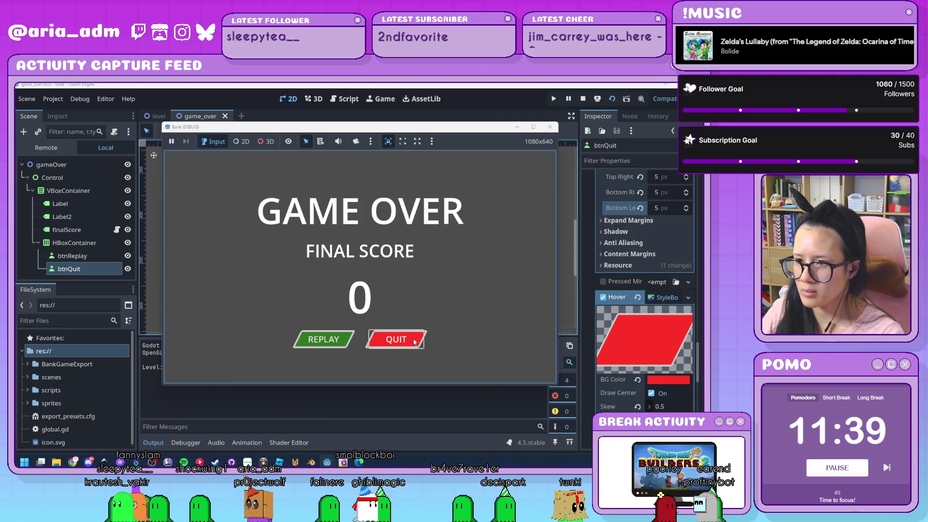
# Step: End the test run and collapse the Normal and Pressed style previews
pyautogui.press('Tab')
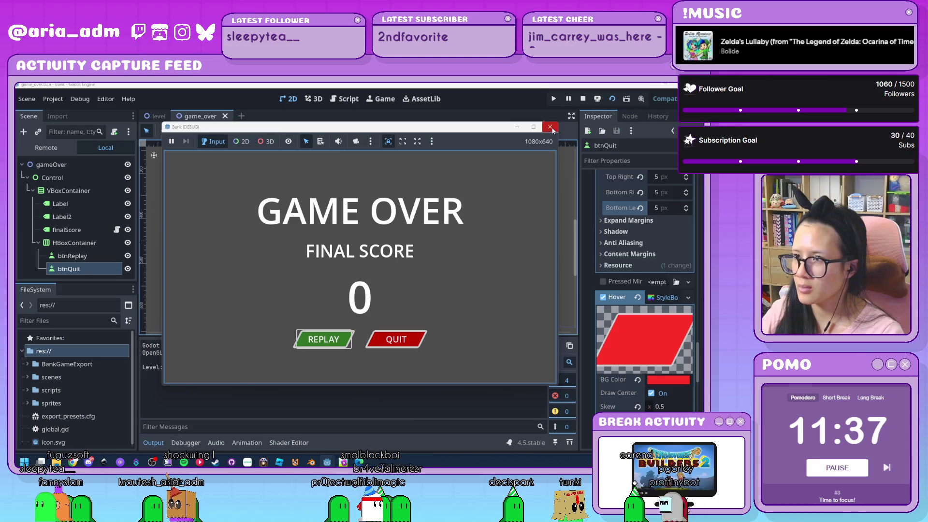
pyautogui.click(551, 126)
pyautogui.scroll(-5, 598, 292)
pyautogui.scroll(10, 598, 292)
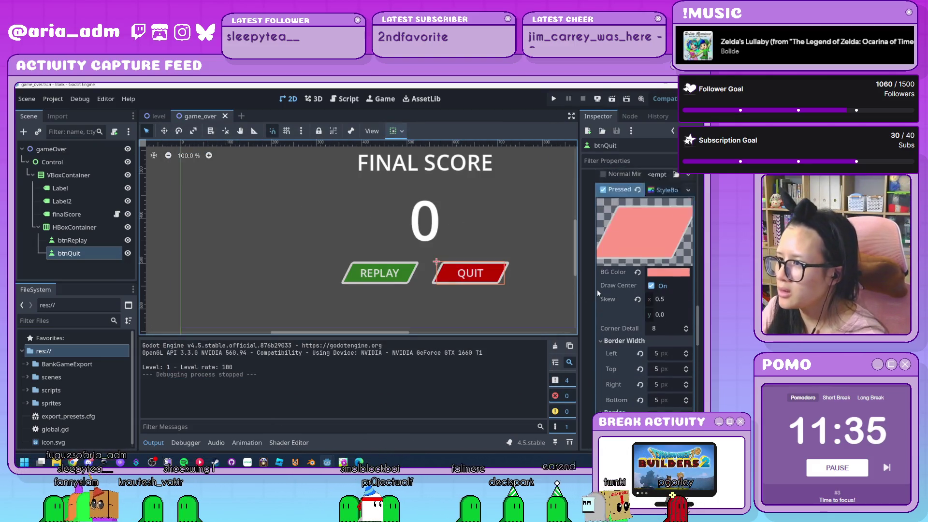
pyautogui.scroll(-5, 598, 293)
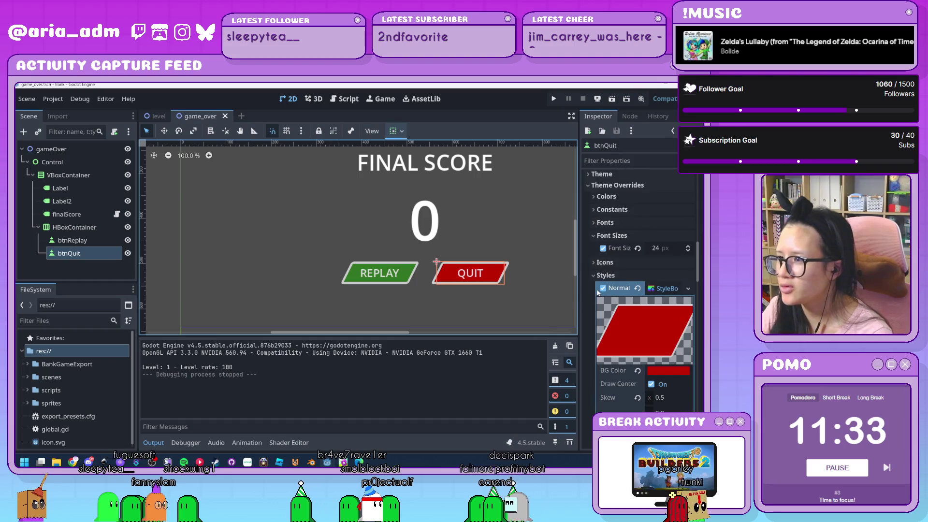
pyautogui.click(663, 289)
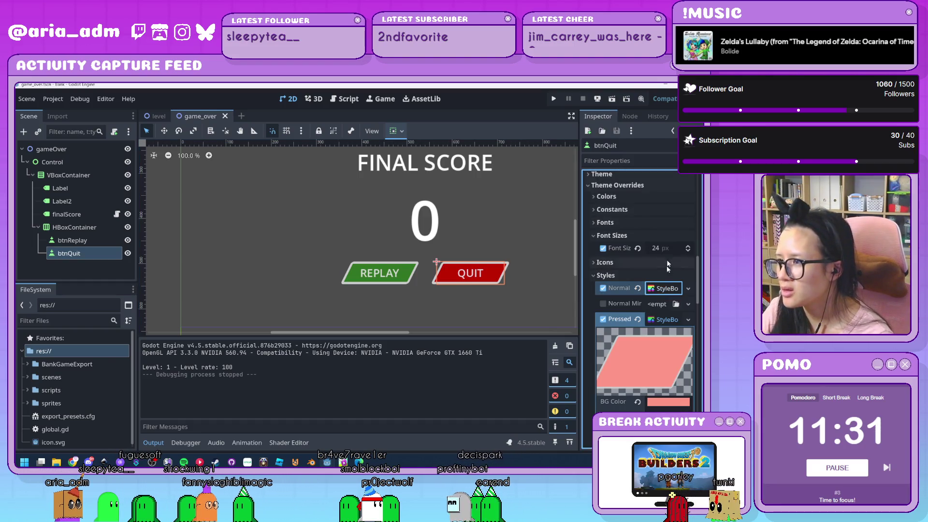
pyautogui.click(663, 319)
# Step: Review BaseButton's Shortcut and Action Mode without changes, then return to the Styles overrides
pyautogui.scroll(3, 659, 350)
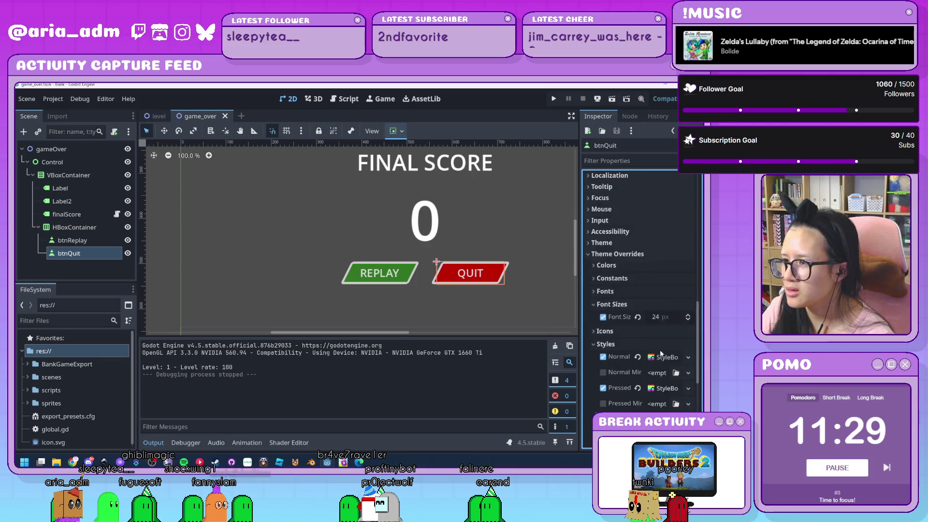
pyautogui.scroll(8, 660, 353)
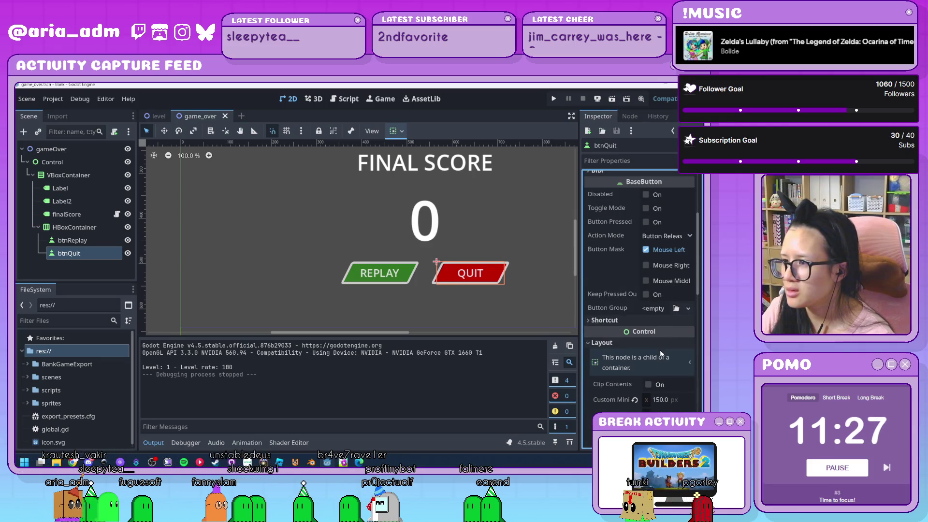
pyautogui.scroll(3, 661, 353)
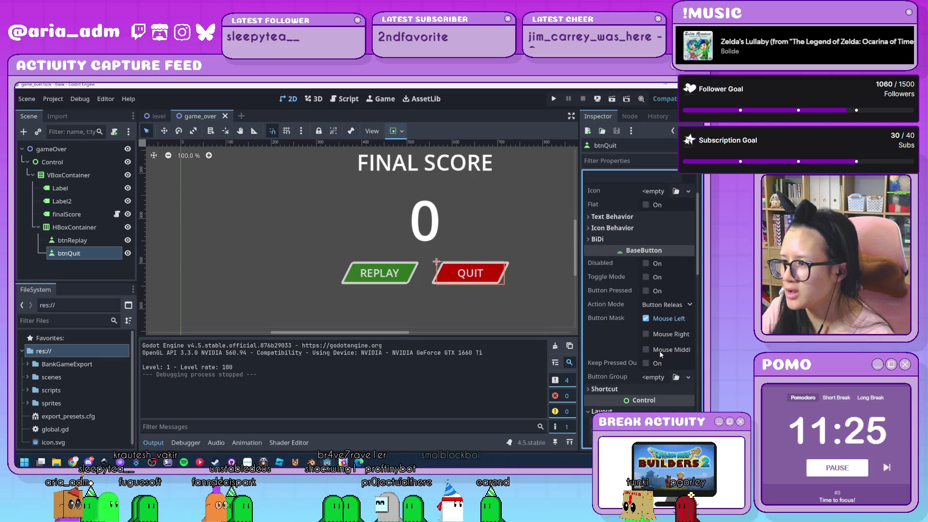
pyautogui.scroll(-2, 643, 372)
pyautogui.click(613, 356)
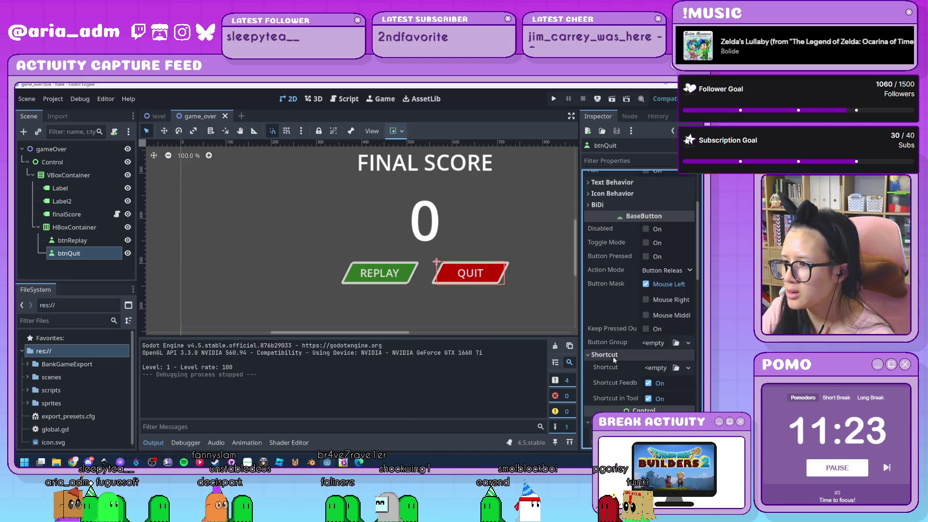
pyautogui.click(613, 356)
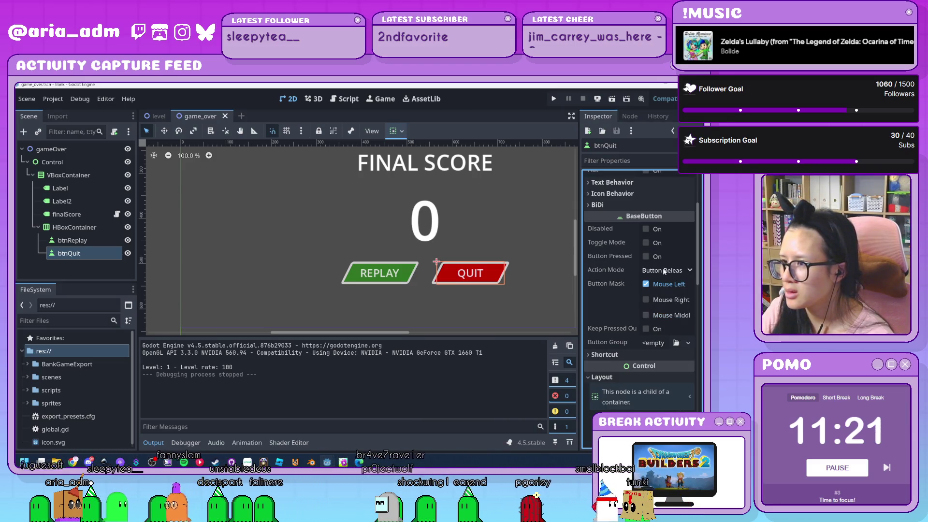
pyautogui.moveTo(622, 248)
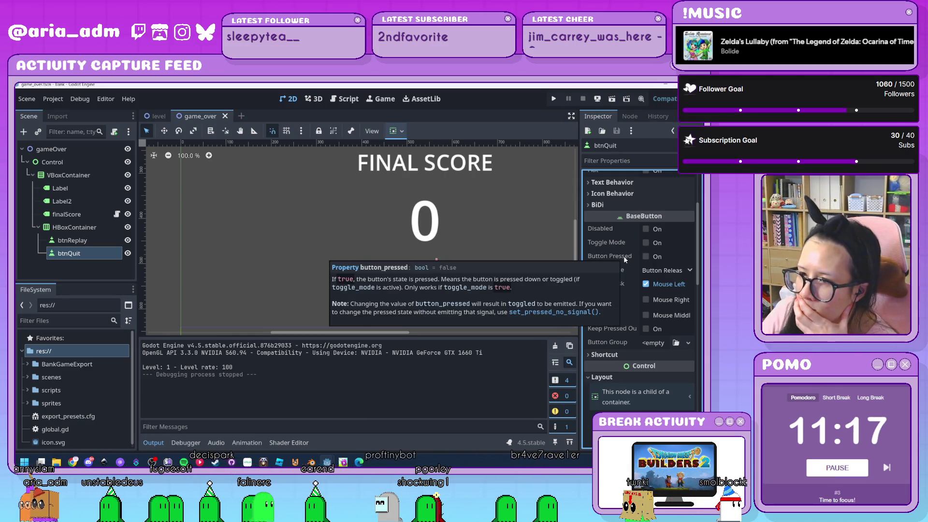
pyautogui.click(677, 271)
pyautogui.click(614, 291)
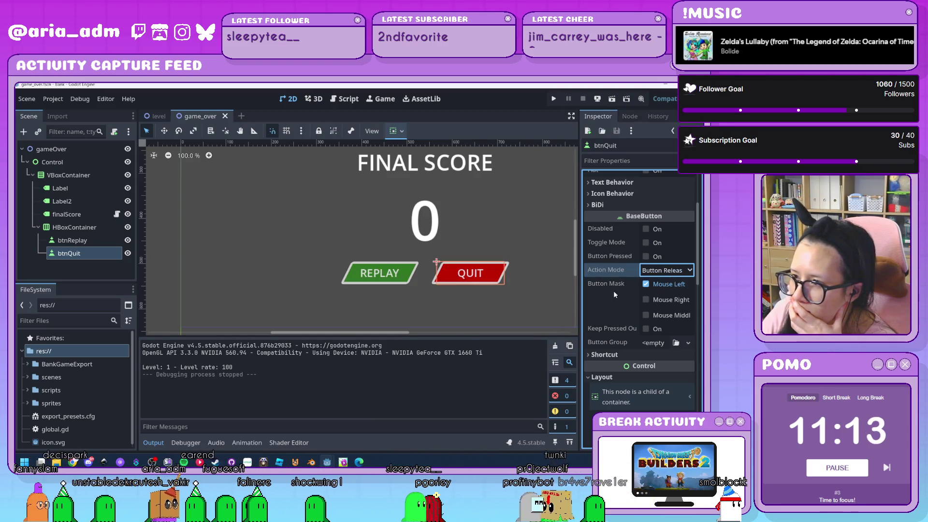
pyautogui.scroll(-3, 614, 292)
pyautogui.scroll(-5, 615, 294)
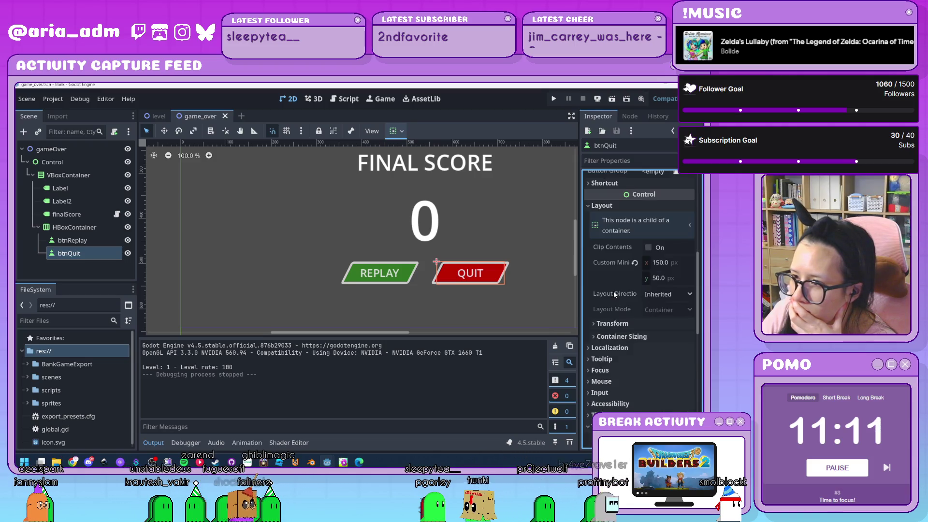
pyautogui.scroll(-6, 614, 293)
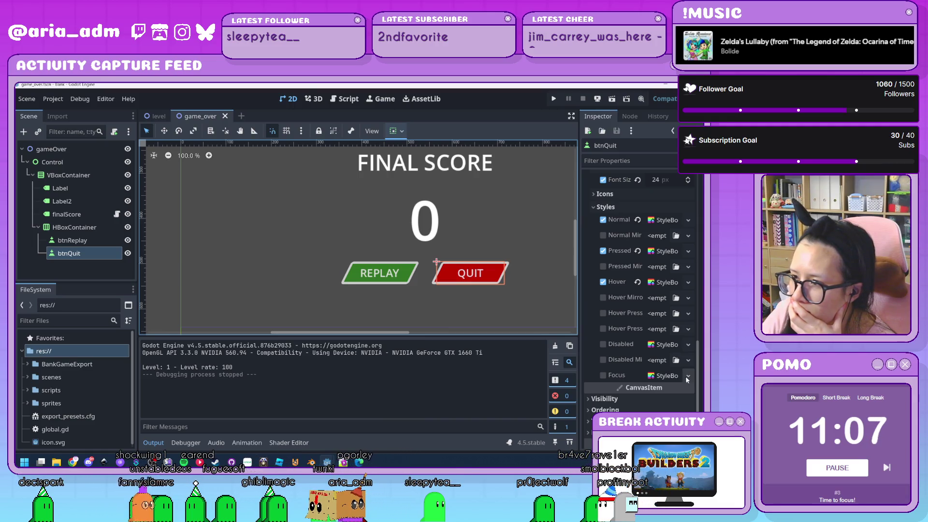
# Step: Set btnQuit's Focus style override to a new StyleBoxEmpty, then select btnReplay
pyautogui.click(688, 375)
pyautogui.click(660, 389)
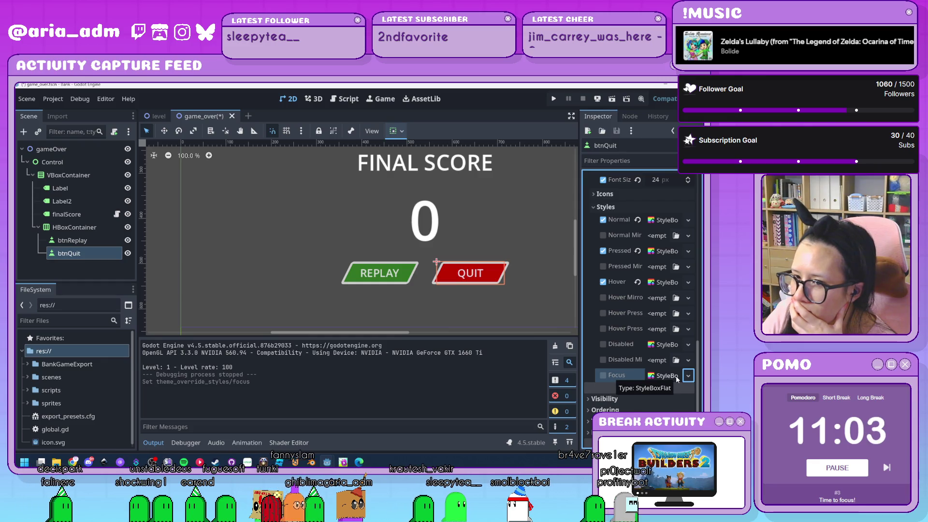
pyautogui.click(688, 377)
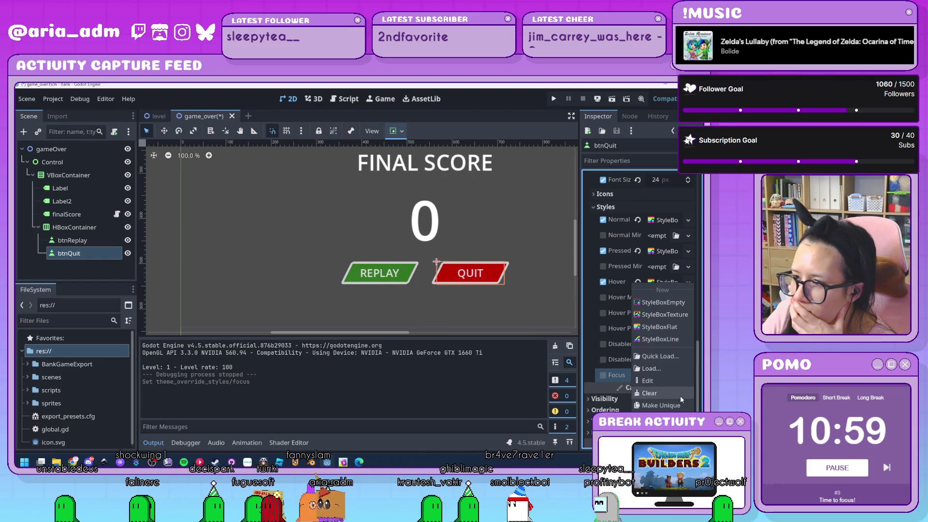
pyautogui.click(671, 301)
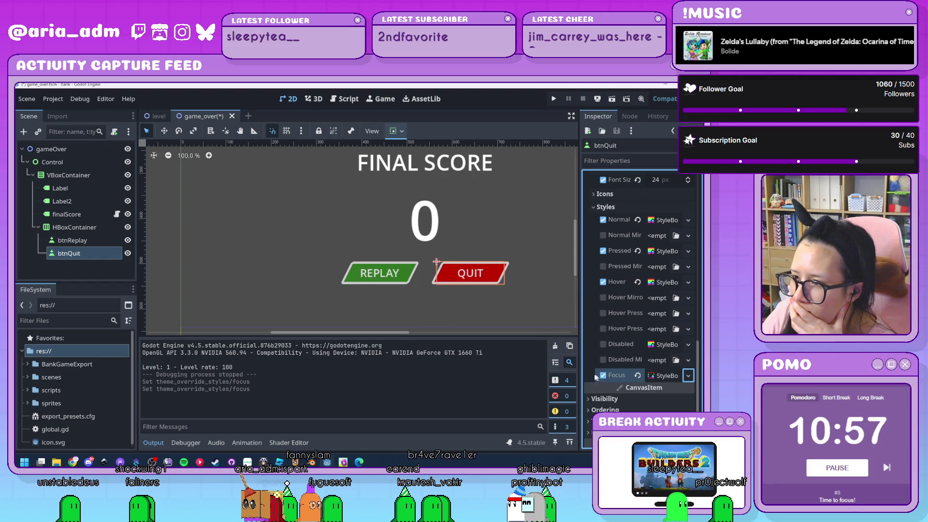
pyautogui.click(379, 272)
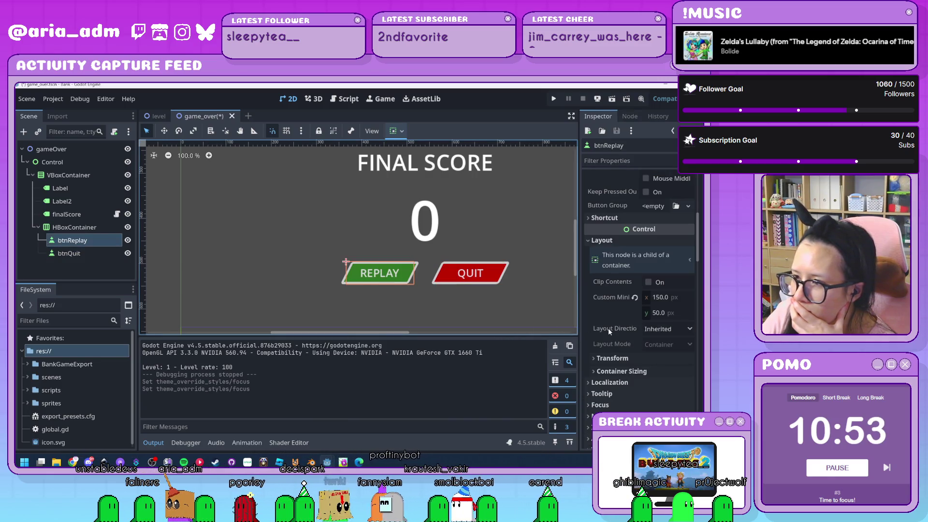
# Step: Add a new Focus StyleBox to btnReplay, then save, run and close the scene test
pyautogui.scroll(-10, 608, 328)
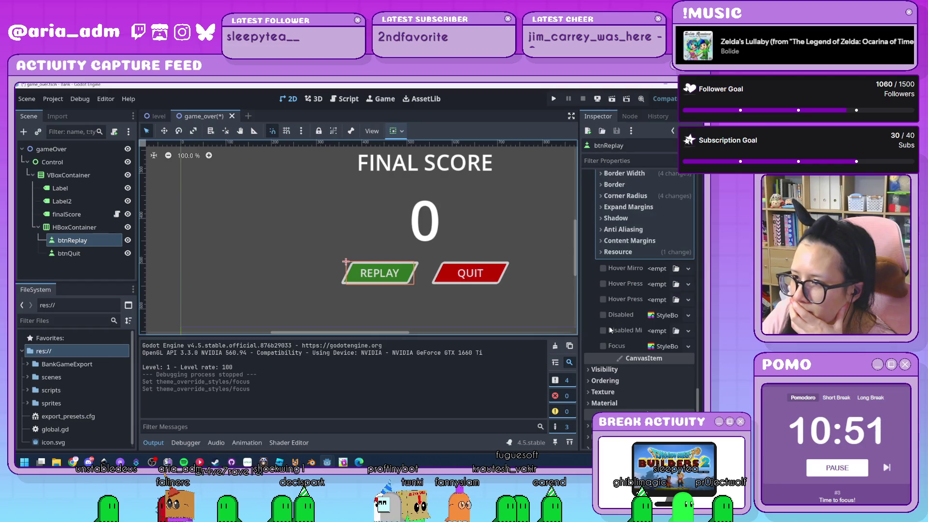
pyautogui.click(688, 346)
pyautogui.click(673, 313)
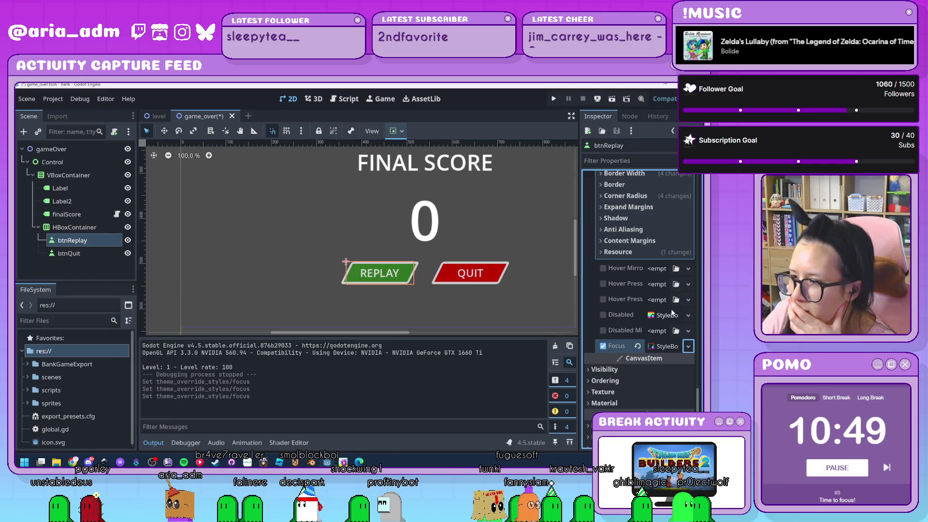
pyautogui.press('F6')
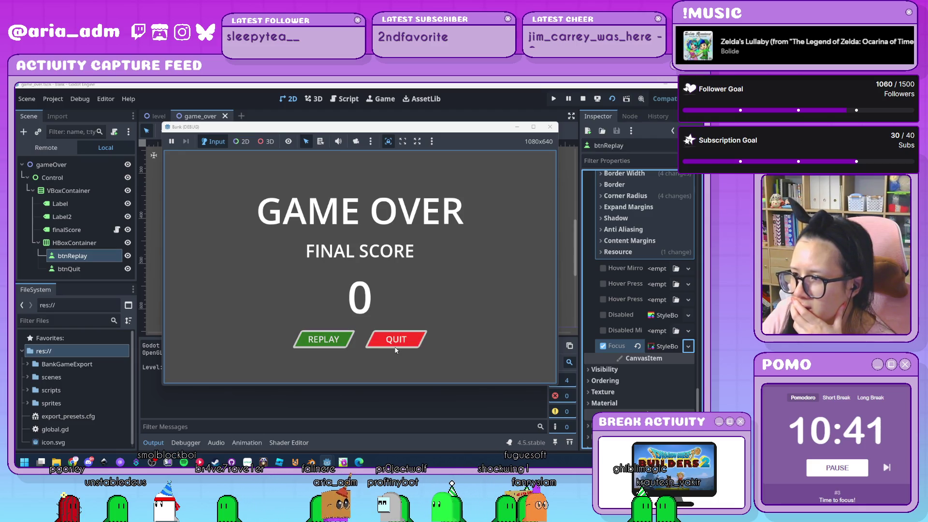
pyautogui.click(552, 127)
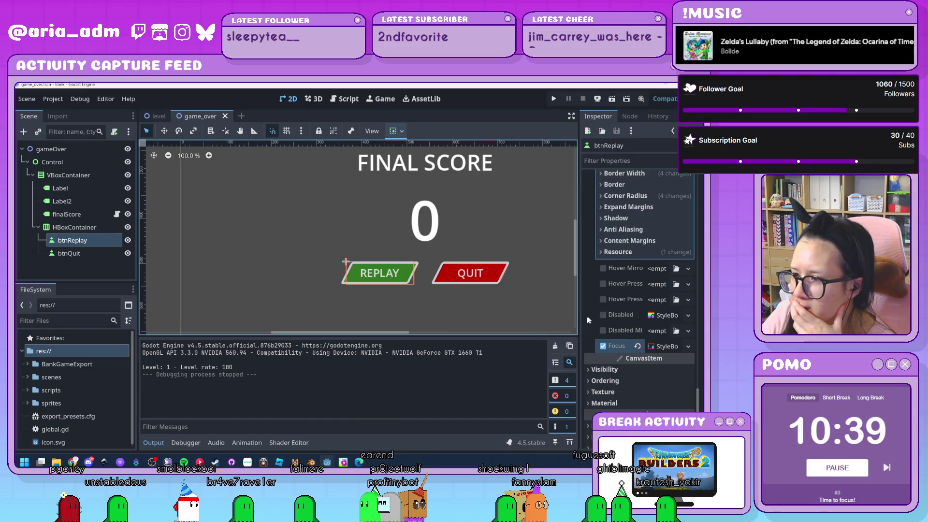
pyautogui.scroll(-3, 590, 315)
pyautogui.moveTo(590, 309)
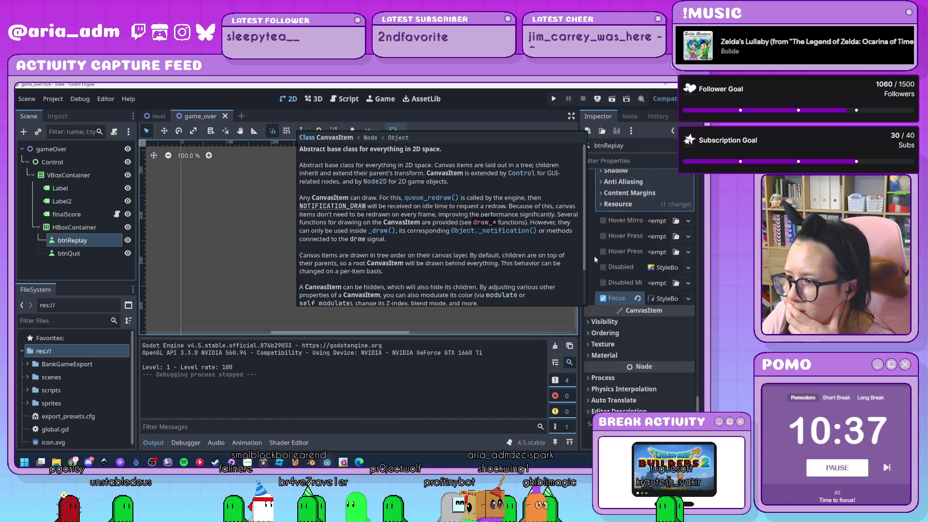
pyautogui.click(598, 324)
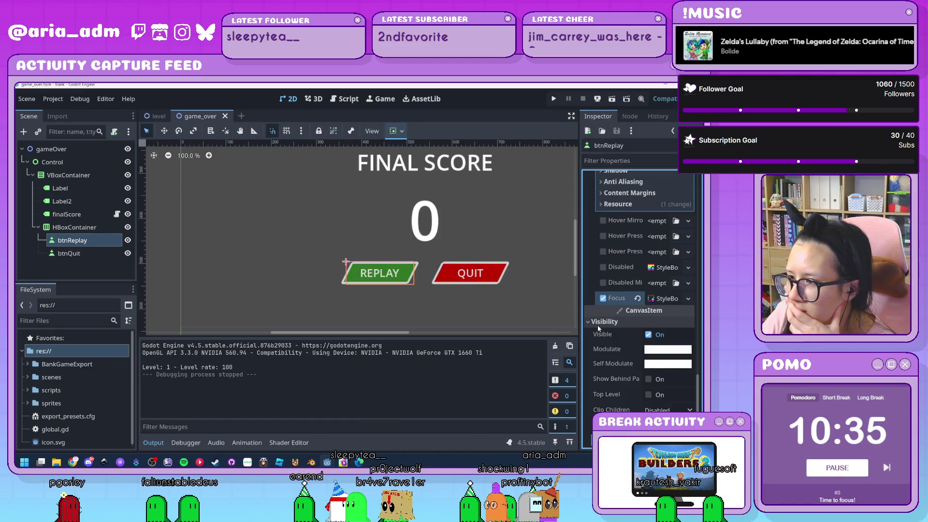
pyautogui.scroll(-2, 598, 323)
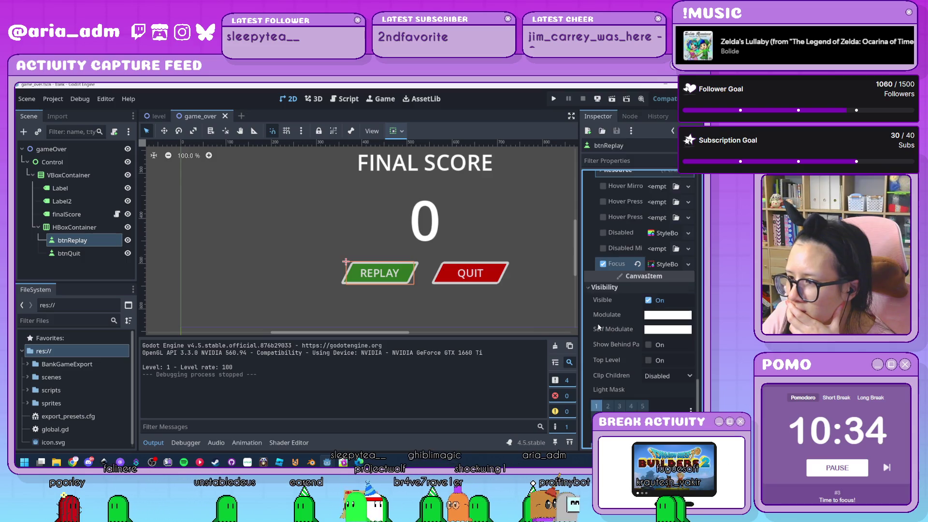
pyautogui.click(601, 288)
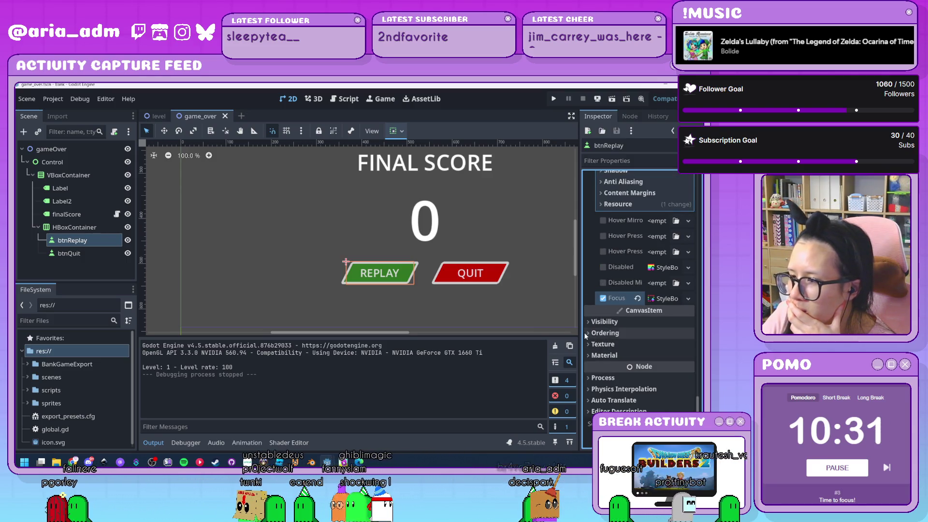
pyautogui.scroll(5, 588, 334)
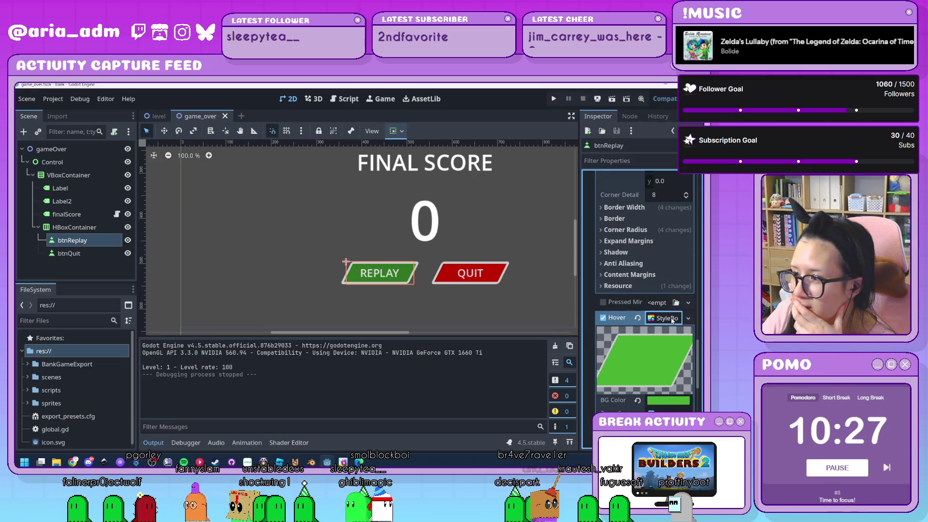
pyautogui.scroll(-10, 674, 290)
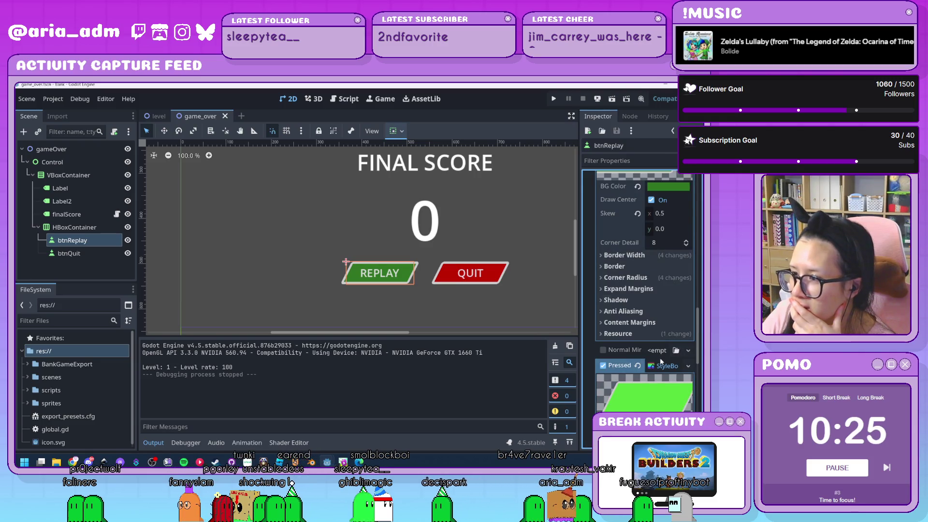
pyautogui.scroll(6, 671, 319)
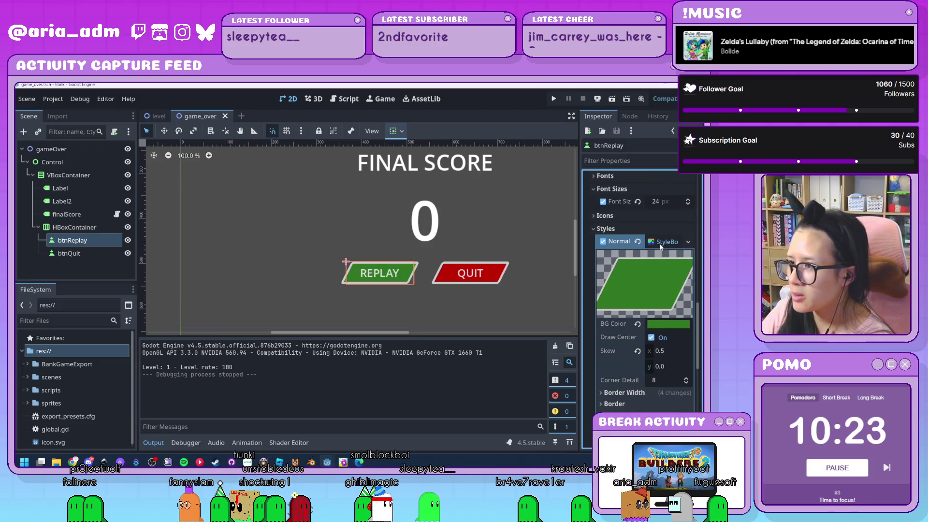
pyautogui.scroll(8, 660, 246)
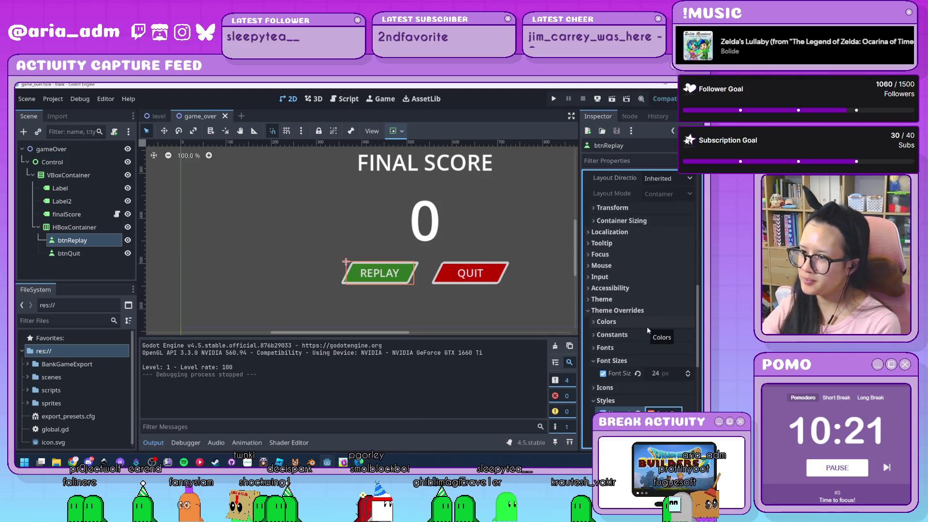
pyautogui.scroll(5, 647, 326)
pyautogui.scroll(6, 647, 326)
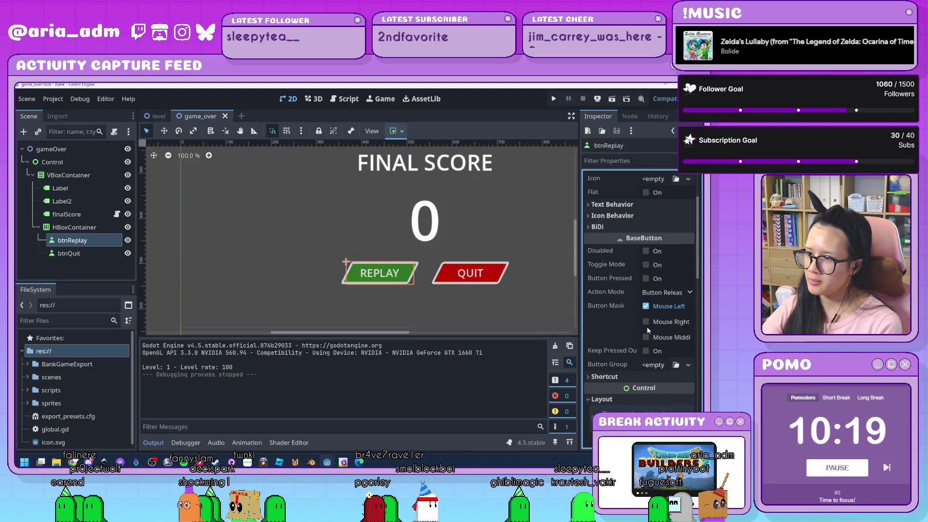
pyautogui.scroll(4, 609, 307)
pyautogui.click(612, 297)
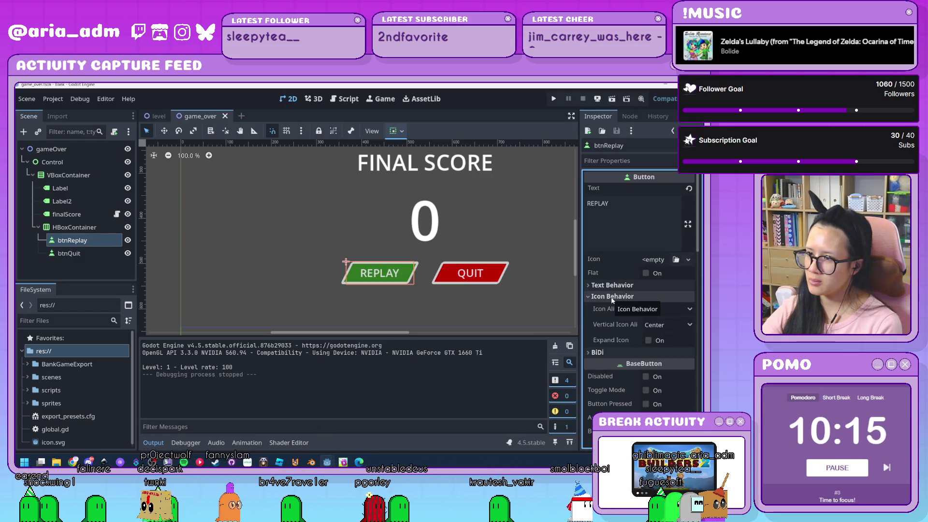
pyautogui.click(630, 287)
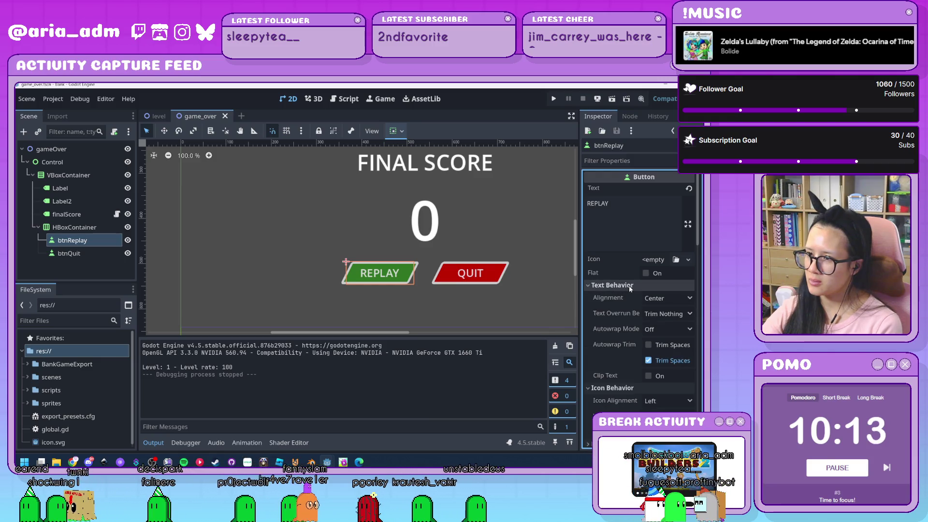
pyautogui.scroll(-3, 629, 286)
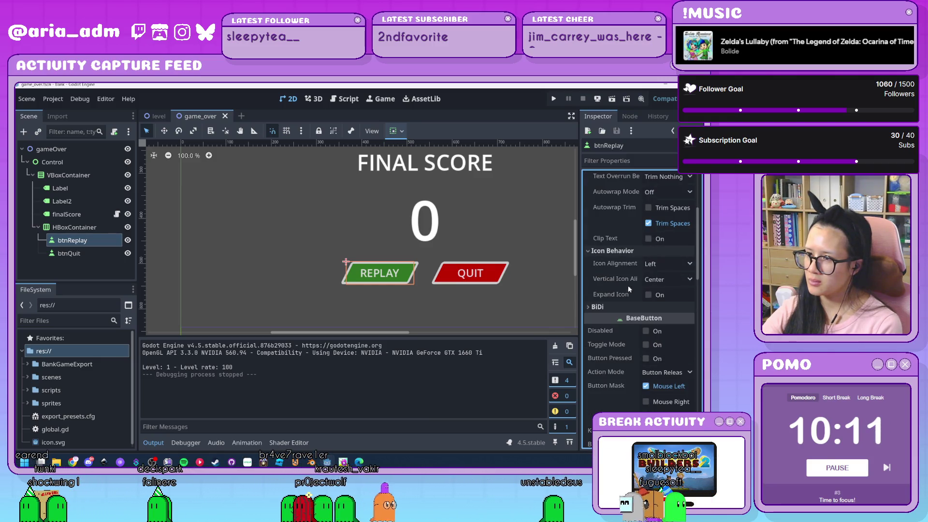
pyautogui.click(605, 306)
pyautogui.click(605, 305)
pyautogui.scroll(2, 607, 333)
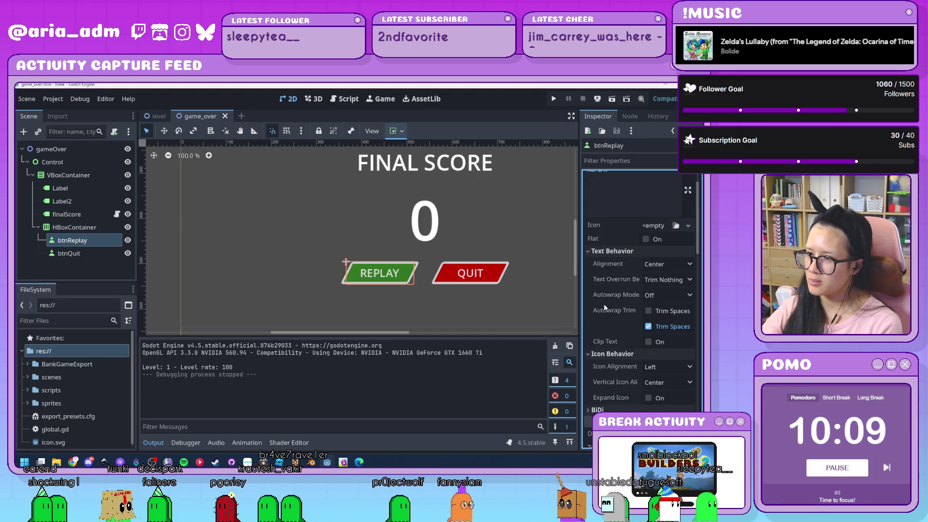
pyautogui.click(608, 355)
pyautogui.click(614, 256)
pyautogui.scroll(3, 534, 316)
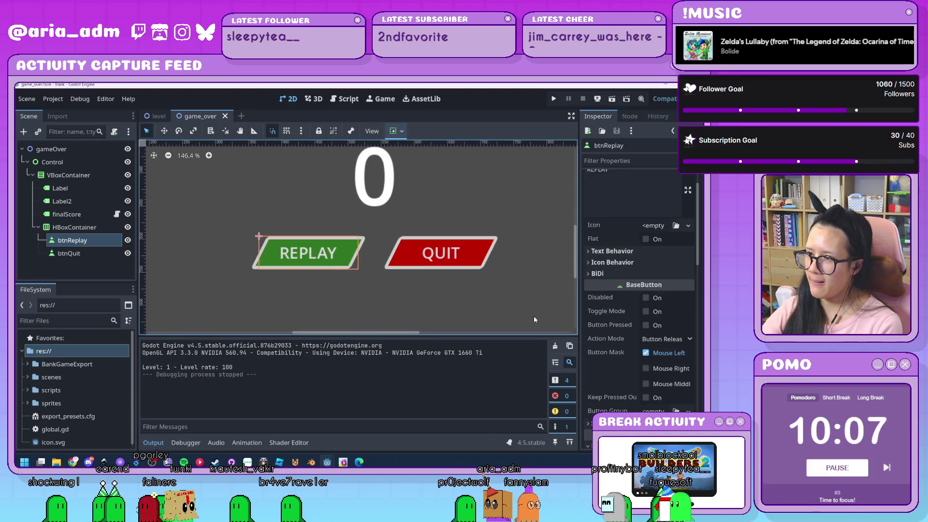
pyautogui.scroll(-8, 534, 316)
pyautogui.scroll(-4, 558, 304)
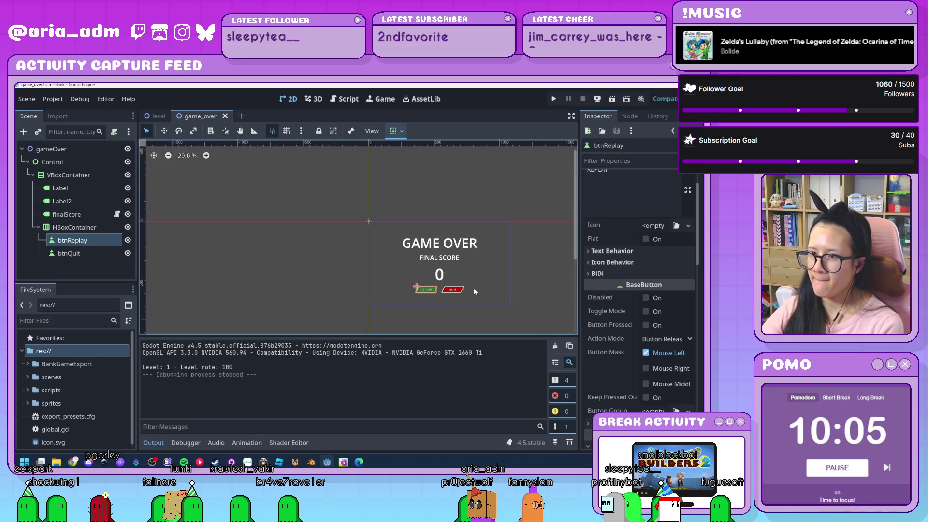
pyautogui.scroll(2, 478, 288)
pyautogui.moveTo(528, 273); pyautogui.dragTo(456, 273)
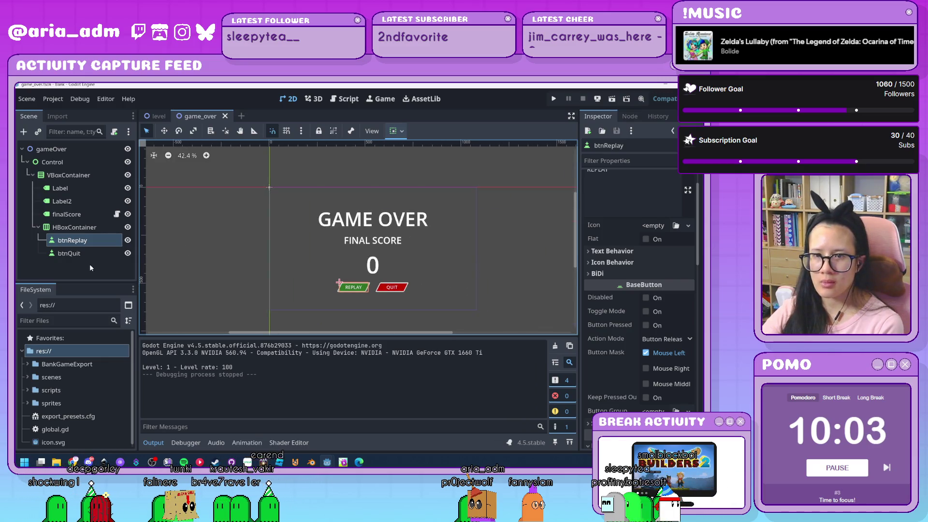
pyautogui.click(90, 268)
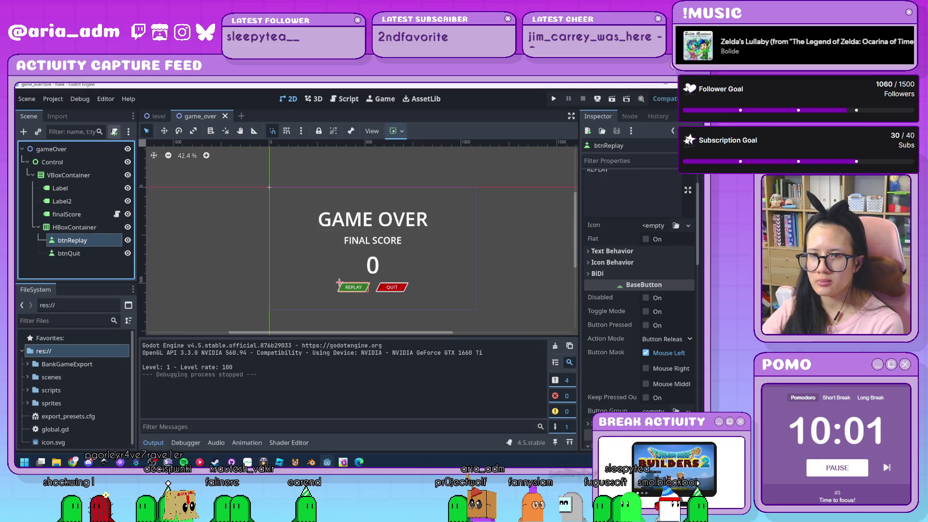
pyautogui.click(87, 252)
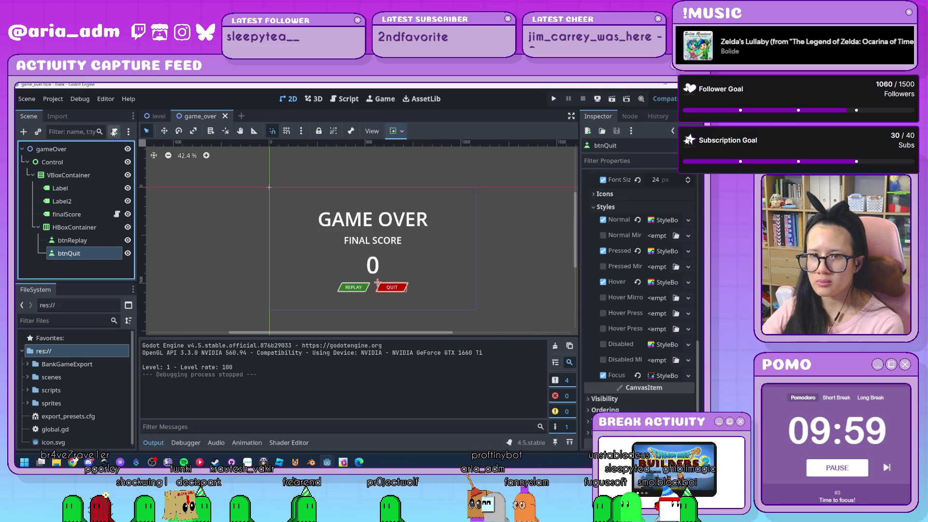
# Step: Attach a new btn_quit.gd script from res://scripts to btnQuit
pyautogui.click(114, 132)
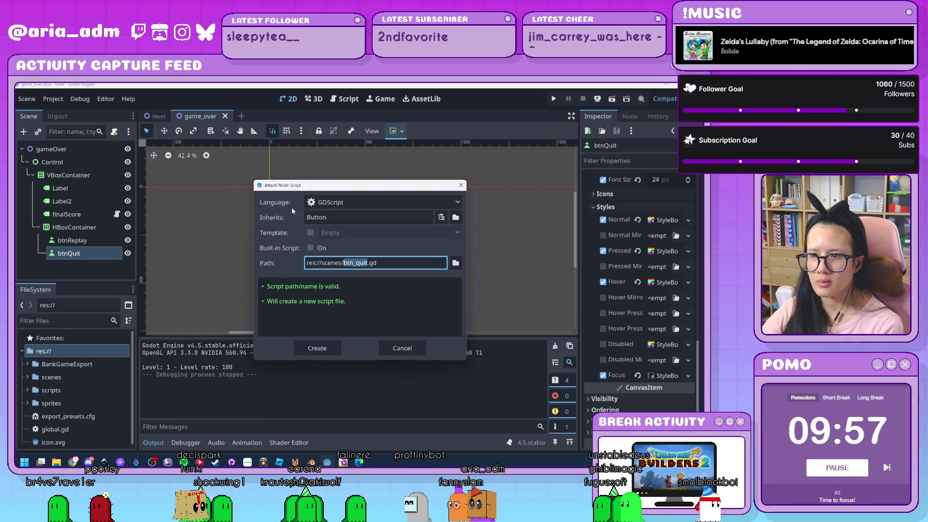
pyautogui.click(455, 263)
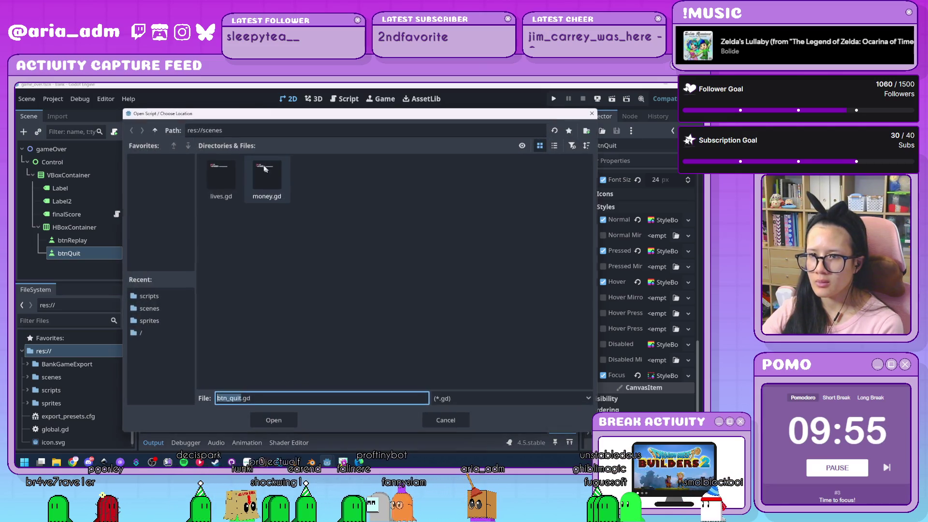
pyautogui.click(154, 130)
pyautogui.doubleClick(313, 181)
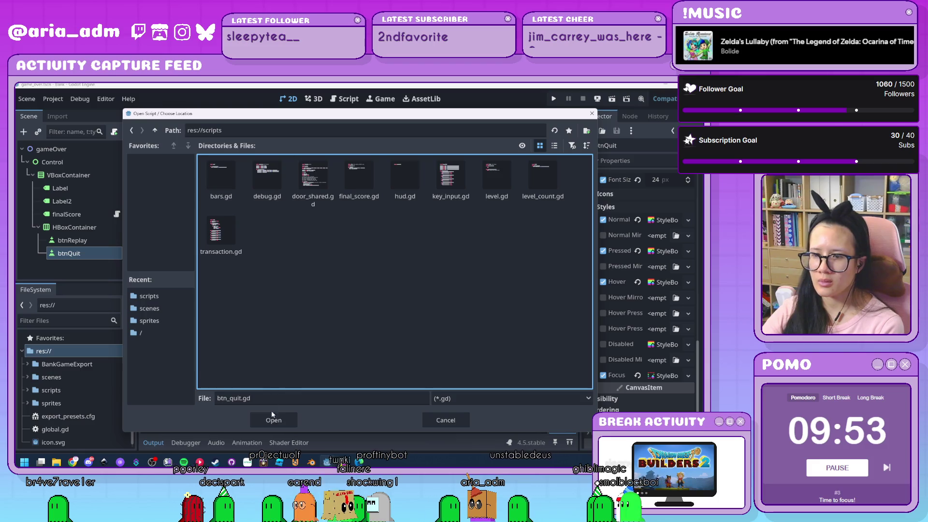
pyautogui.click(273, 419)
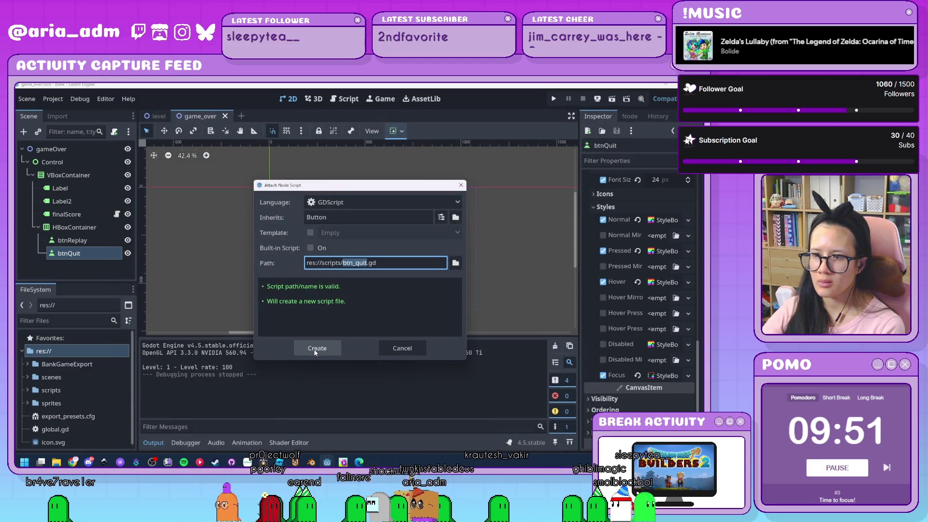
pyautogui.click(315, 348)
# Step: Attach a new btn_replay.gd script from res://scripts to btnReplay
pyautogui.click(96, 241)
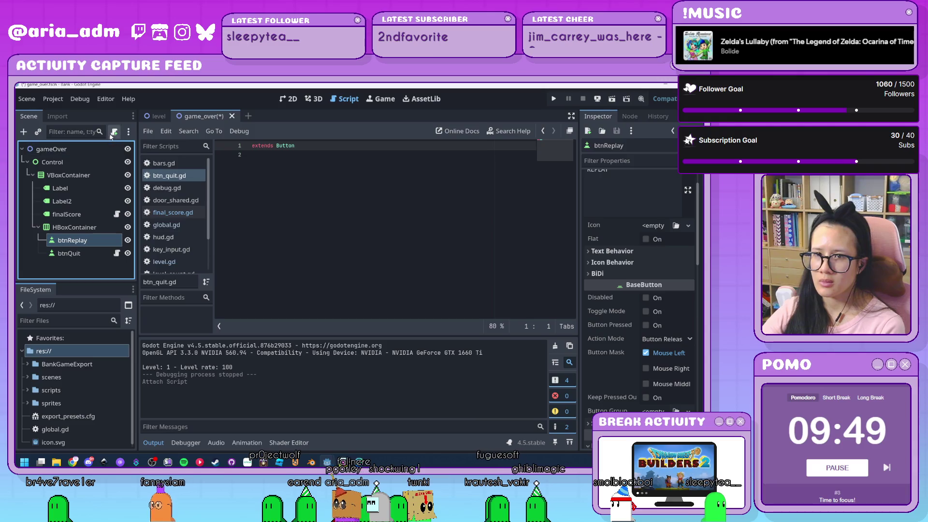
pyautogui.click(112, 135)
pyautogui.click(452, 263)
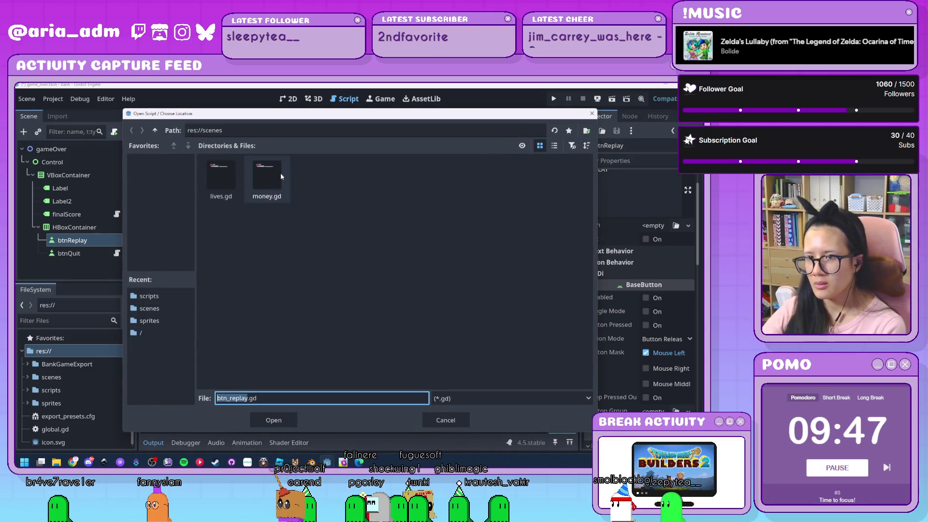
pyautogui.click(154, 131)
pyautogui.doubleClick(313, 179)
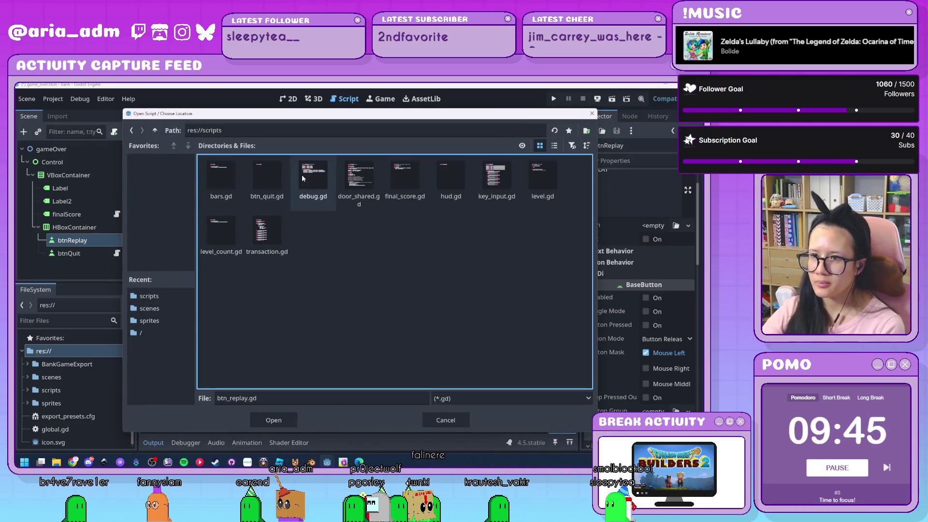
pyautogui.click(268, 417)
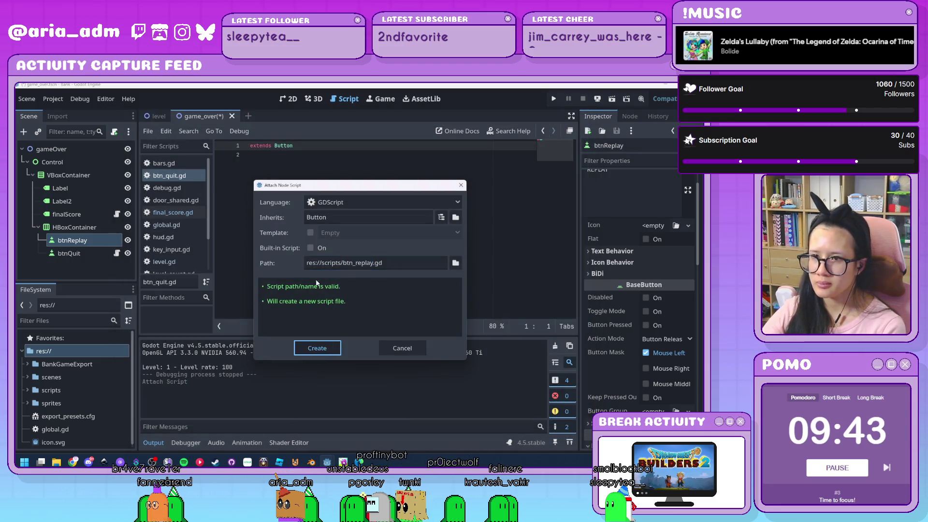
pyautogui.press('Return')
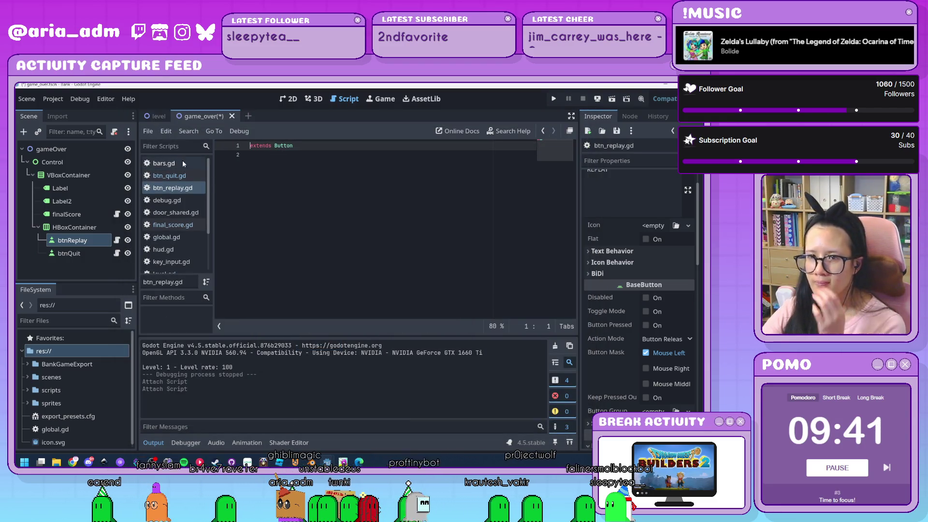
# Step: In global.gd, add a reset(): function after advance() with starter body lines
pyautogui.click(181, 237)
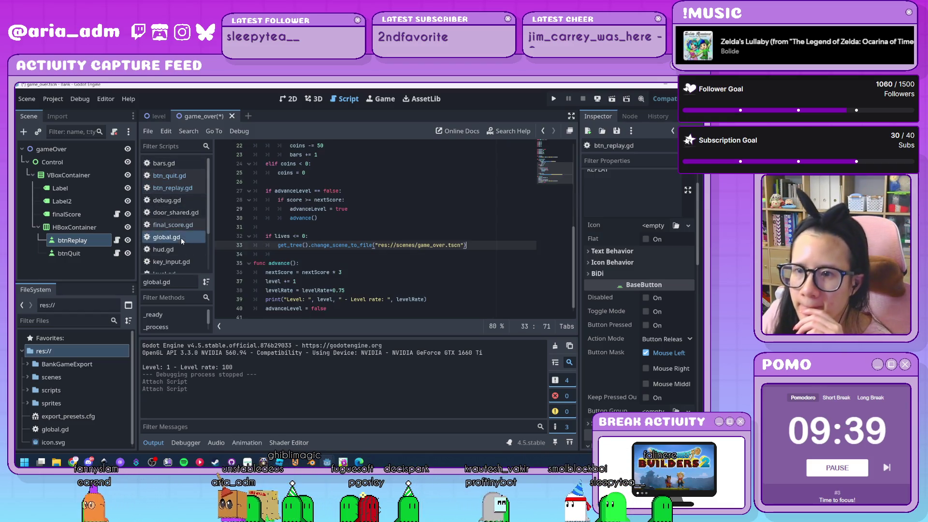
pyautogui.scroll(-1, 367, 304)
pyautogui.click(367, 303)
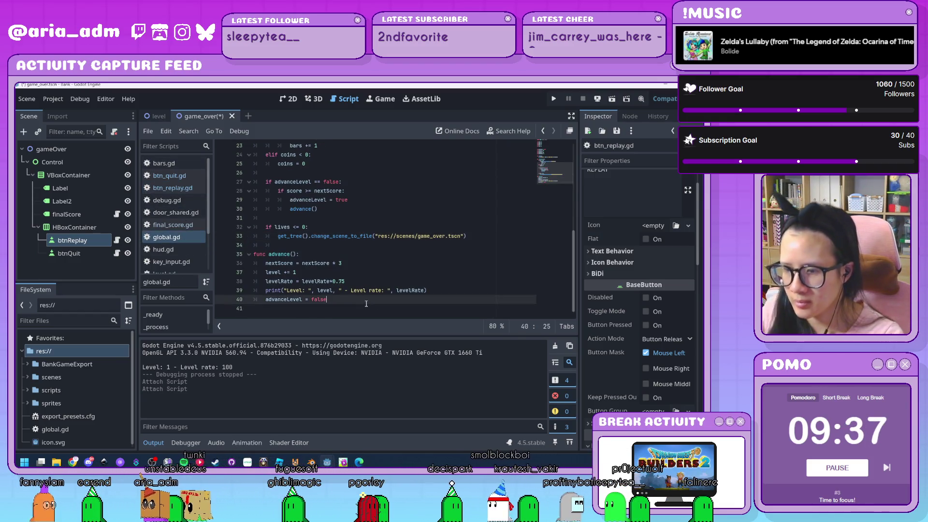
pyautogui.press('Return')
pyautogui.press('Return')
pyautogui.write('func r')
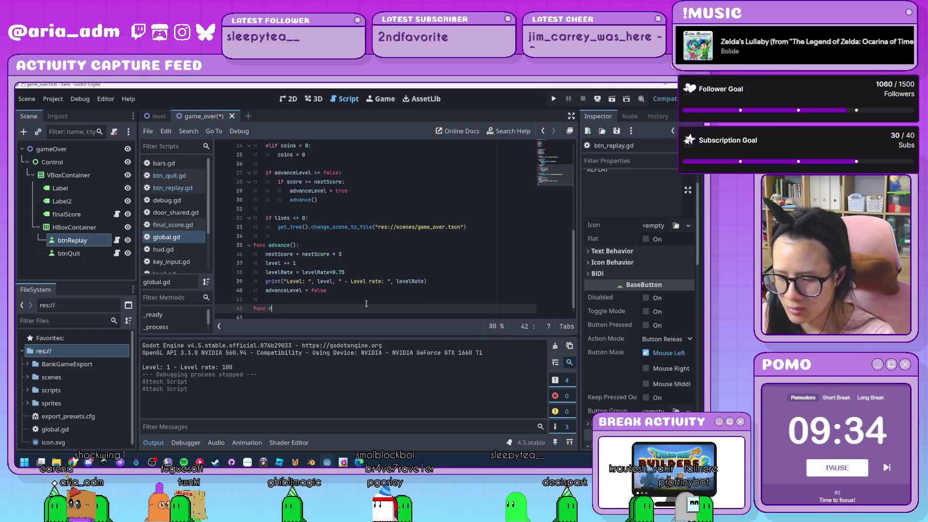
pyautogui.write('eset():')
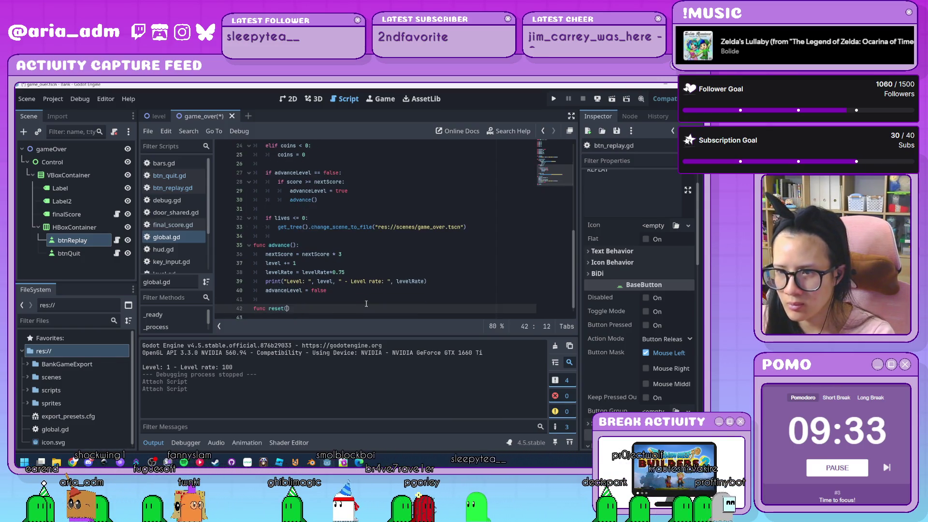
pyautogui.press('Return')
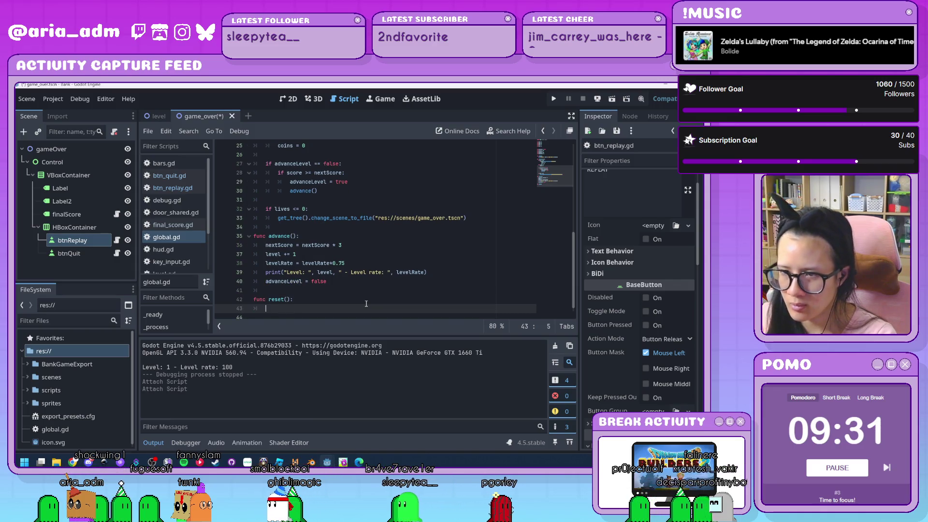
pyautogui.write('score =0')
pyautogui.press('Return')
pyautogui.write('coins = 0')
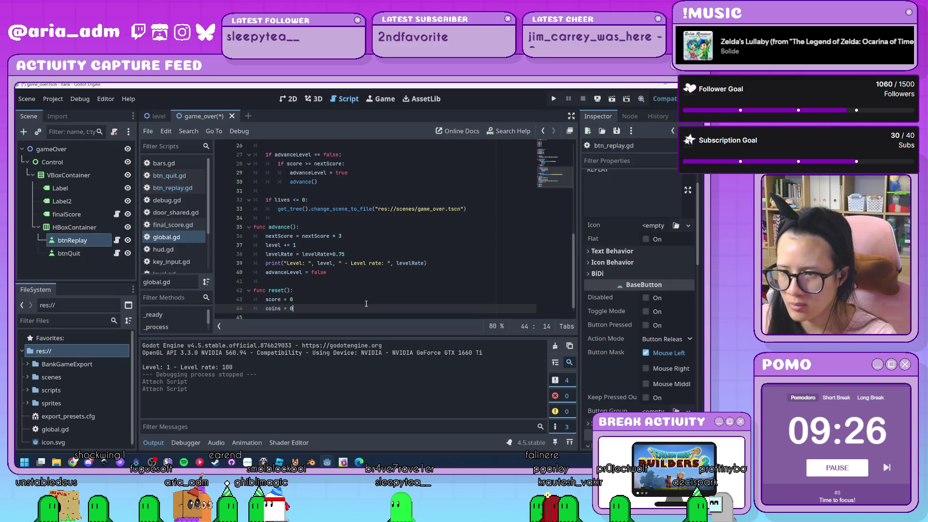
pyautogui.press('Return')
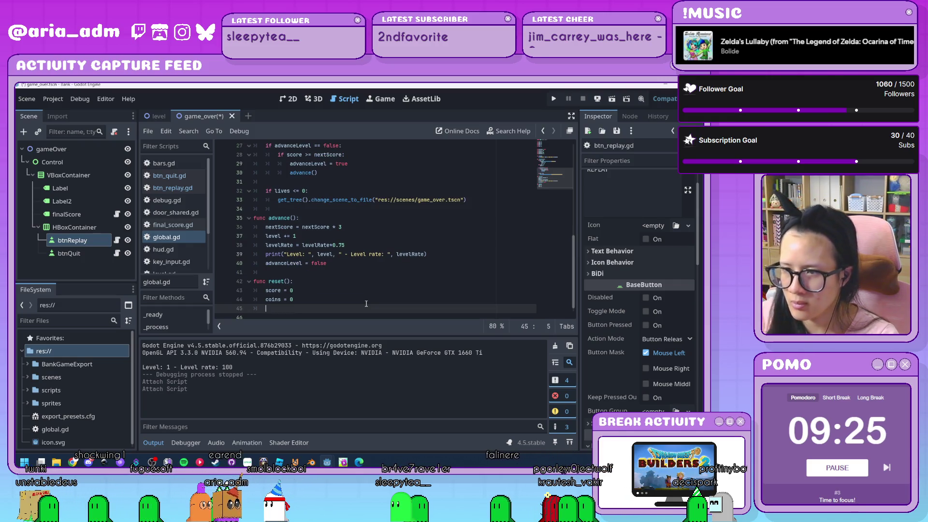
# Step: Paste the top-of-script variable declarations into the body of reset()
pyautogui.scroll(9, 366, 242)
pyautogui.moveTo(294, 200); pyautogui.dragTo(216, 163)
pyautogui.hotkey('ctrl', 'c')
pyautogui.scroll(-9, 291, 226)
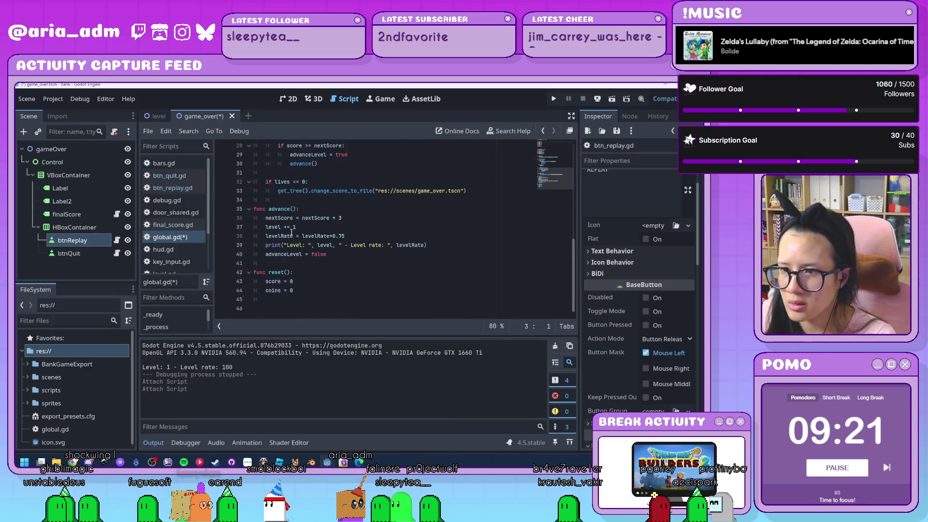
pyautogui.moveTo(295, 290); pyautogui.dragTo(250, 283)
pyautogui.hotkey('ctrl', 'v')
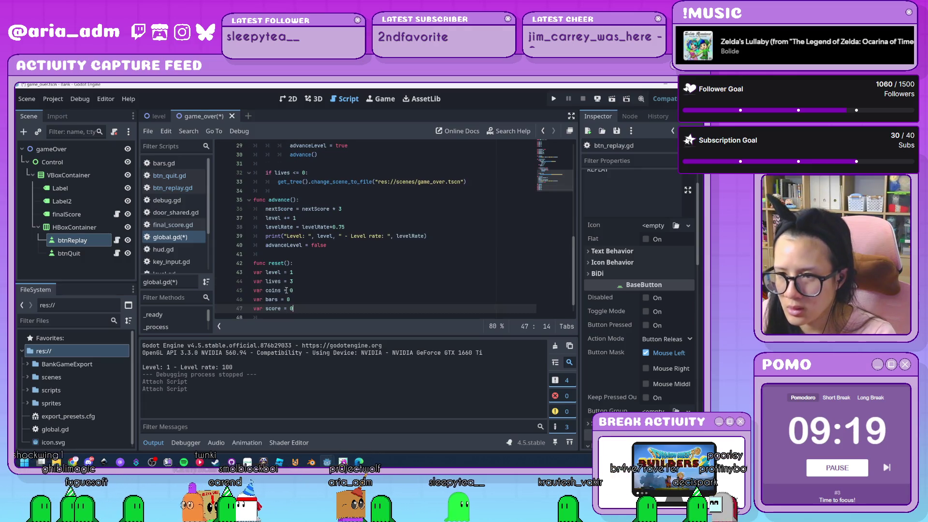
pyautogui.hotkey('ctrl', 'z')
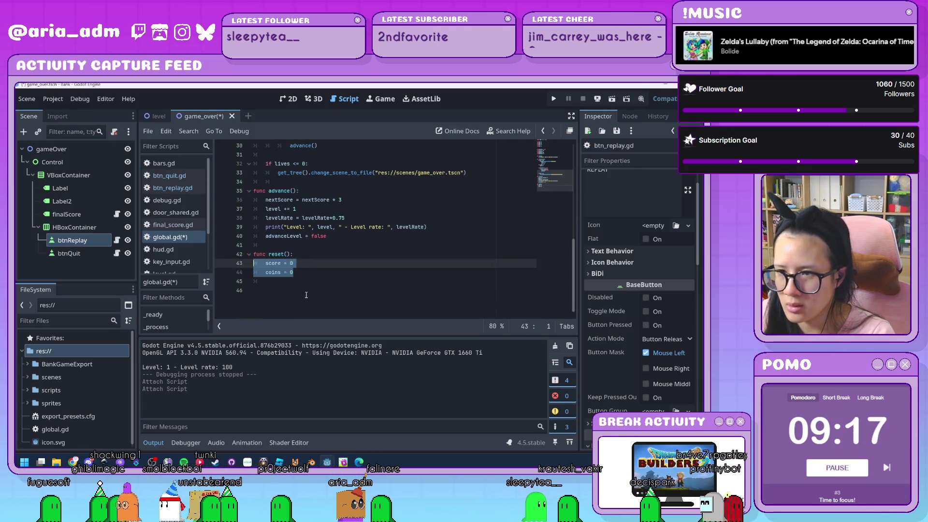
pyautogui.hotkey('ctrl', 'v')
# Step: Strip 'var' from the level, lives, coins, bars and score lines inside reset()
pyautogui.doubleClick(270, 263)
pyautogui.press('Delete')
pyautogui.press('Delete')
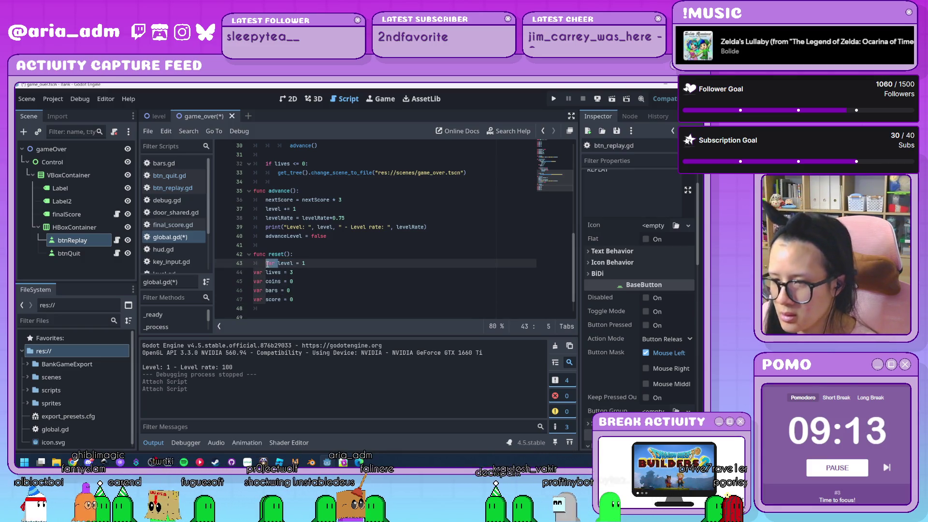
pyautogui.doubleClick(257, 273)
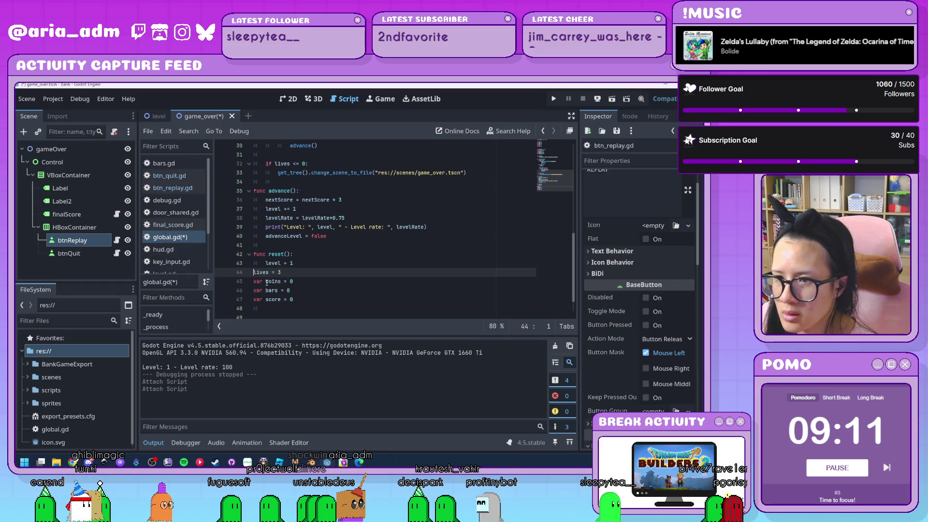
pyautogui.press('Delete')
pyautogui.press('Delete')
pyautogui.moveTo(265, 281); pyautogui.dragTo(248, 282)
pyautogui.press('Delete')
pyautogui.click(266, 291)
pyautogui.click(266, 300)
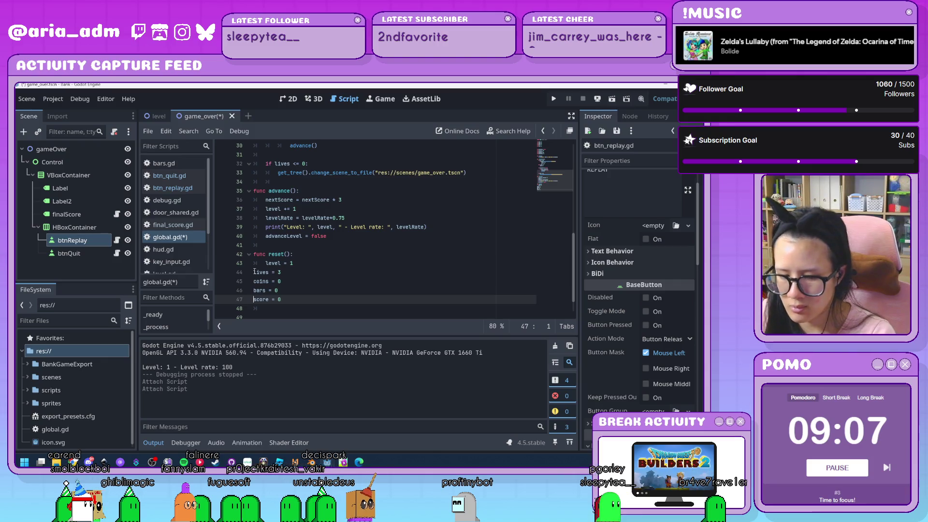
pyautogui.press('Up')
pyautogui.press('Home')
# Step: Indent the level = 1, lives = 3, coins, bars and score = 0 lines into reset()
pyautogui.press('Tab')
pyautogui.press('Up')
pyautogui.press('Home')
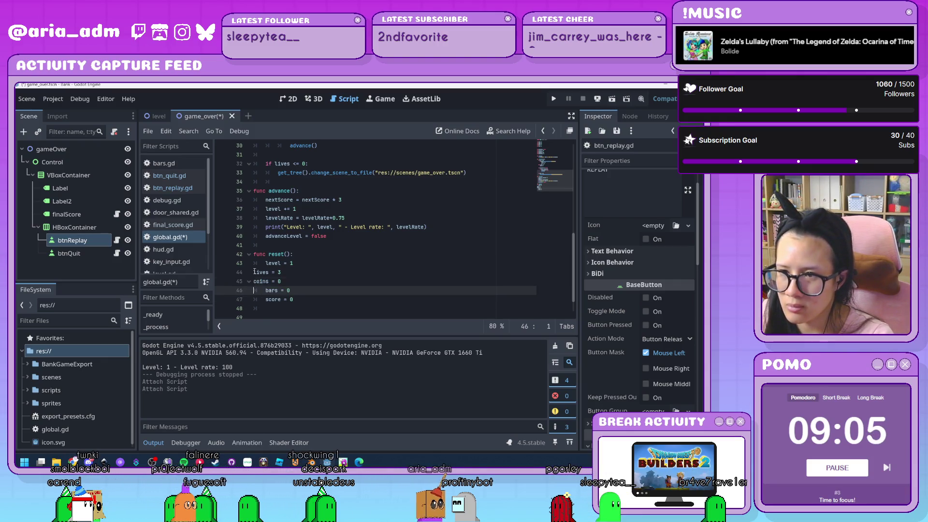
pyautogui.press('Tab')
pyautogui.click(255, 272)
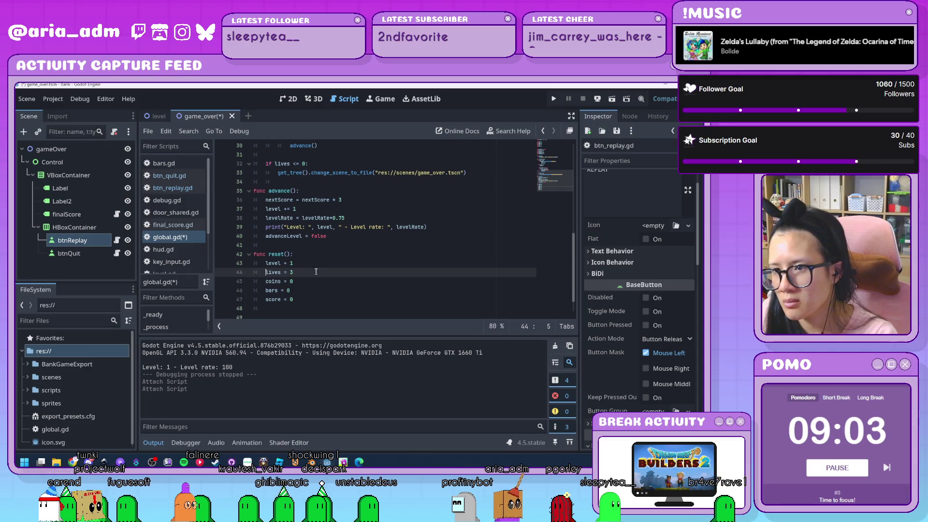
pyautogui.press('Down')
pyautogui.click(331, 304)
pyautogui.scroll(-1, 331, 304)
pyautogui.scroll(10, 332, 304)
pyautogui.scroll(-5, 344, 290)
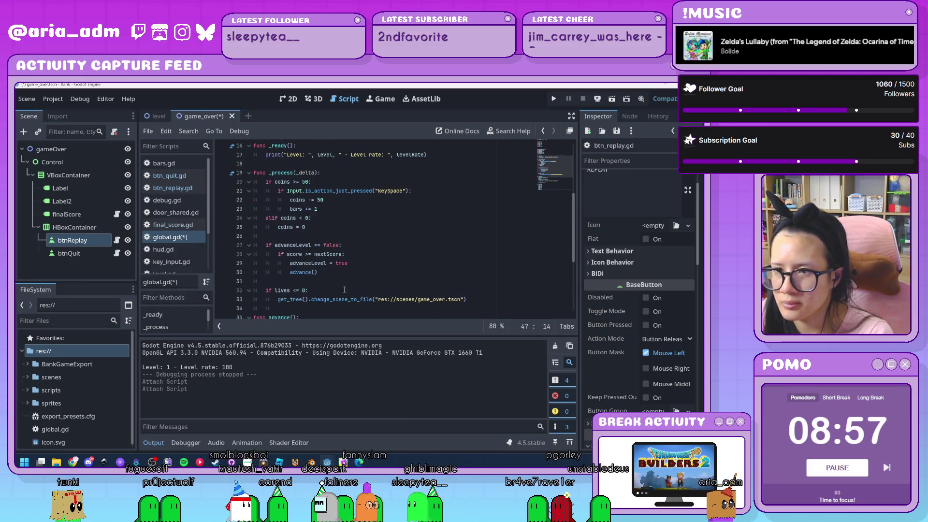
pyautogui.scroll(5, 344, 290)
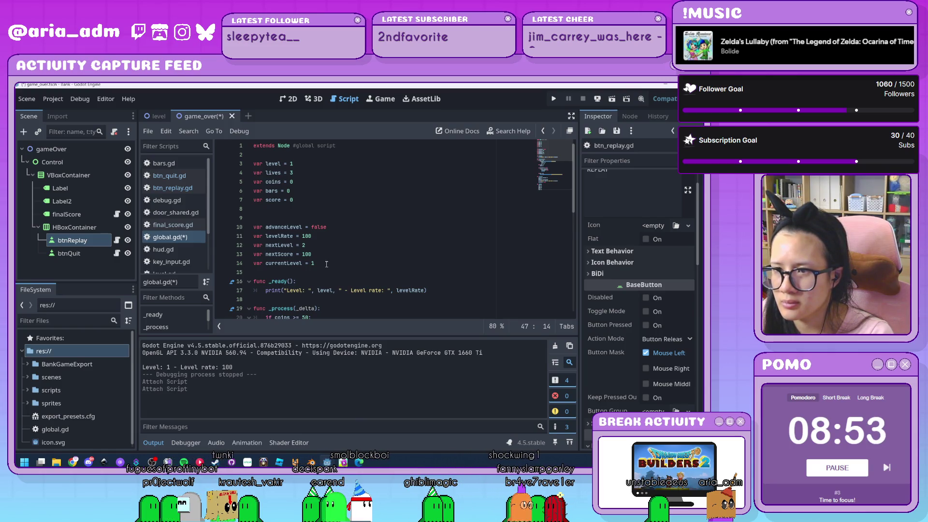
# Step: Paste the advanceLevel through currentLevel declarations at the end of reset()
pyautogui.moveTo(326, 264); pyautogui.dragTo(265, 228)
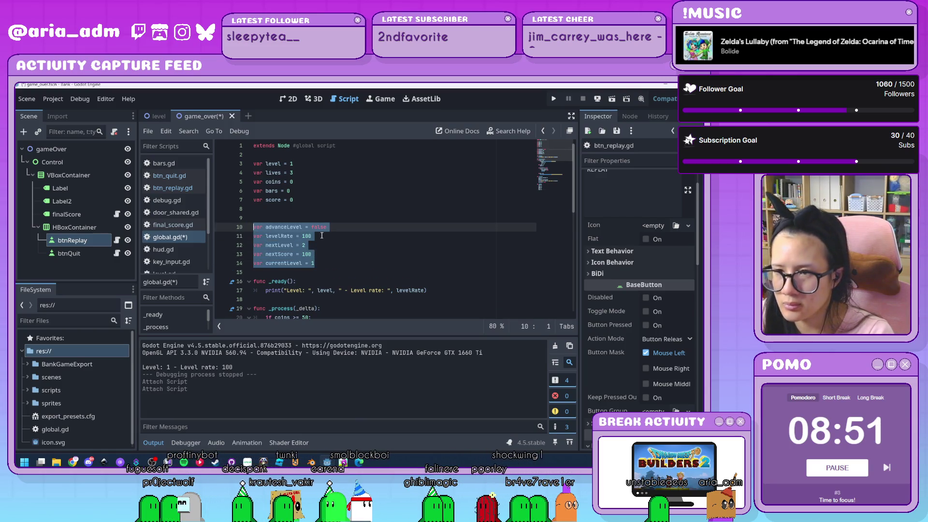
pyautogui.scroll(-10, 321, 235)
pyautogui.click(307, 299)
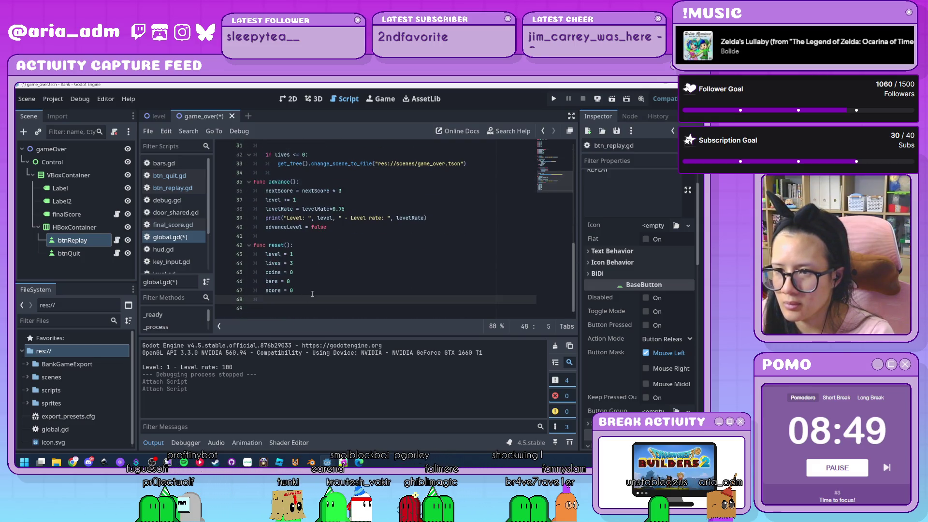
pyautogui.write('var advanceLevel = false var levelRate = 100 var nextLevel = 2 var nextScore = 100 var currentLevel = 1')
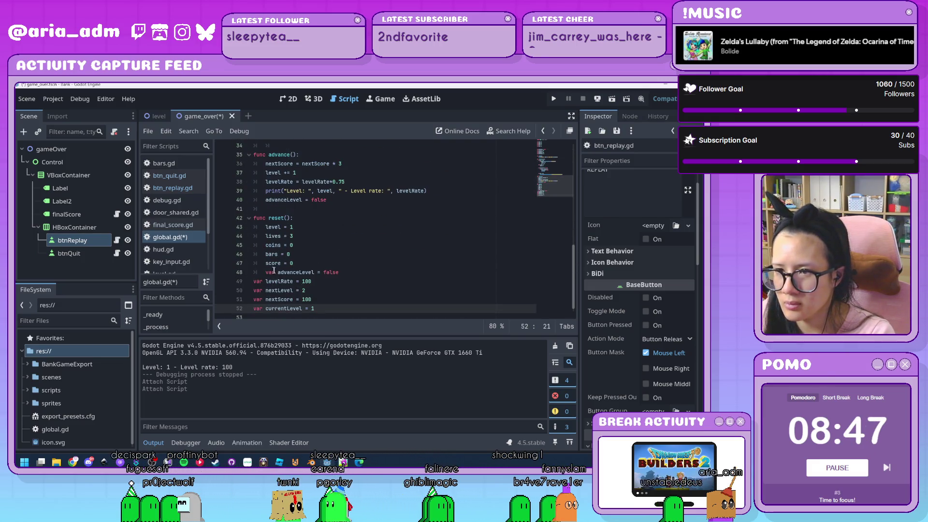
# Step: Remove 'var' from the advanceLevel, levelRate, nextLevel, nextScore and currentLevel lines
pyautogui.click(278, 272)
pyautogui.press('BackSpace')
pyautogui.press('BackSpace')
pyautogui.press('BackSpace')
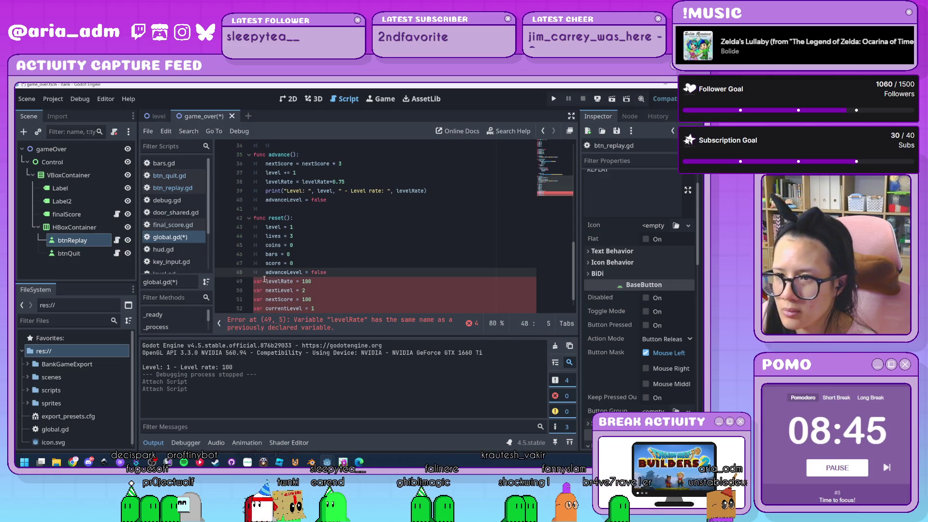
pyautogui.click(265, 281)
pyautogui.press('BackSpace')
pyautogui.press('BackSpace')
pyautogui.press('BackSpace')
pyautogui.click(266, 291)
pyautogui.press('BackSpace')
pyautogui.press('BackSpace')
pyautogui.press('BackSpace')
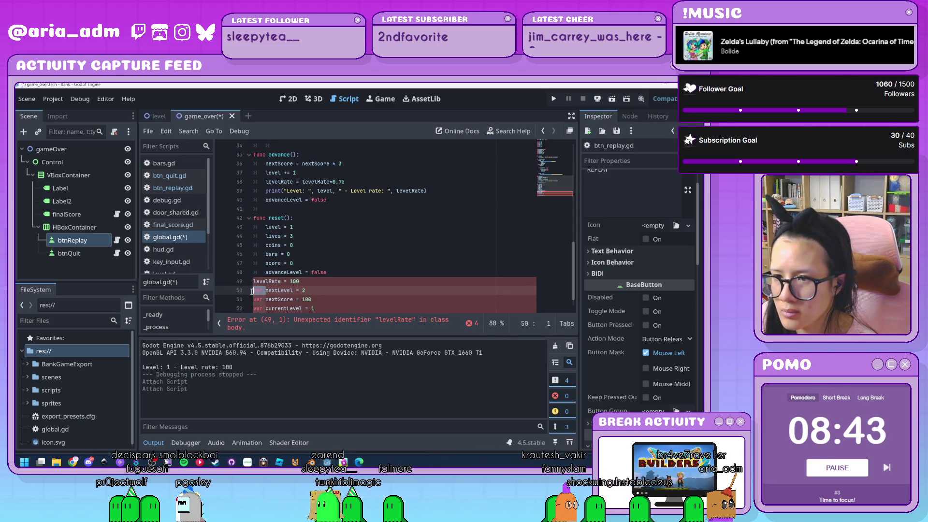
pyautogui.click(265, 299)
pyautogui.press('BackSpace')
pyautogui.press('BackSpace')
pyautogui.press('BackSpace')
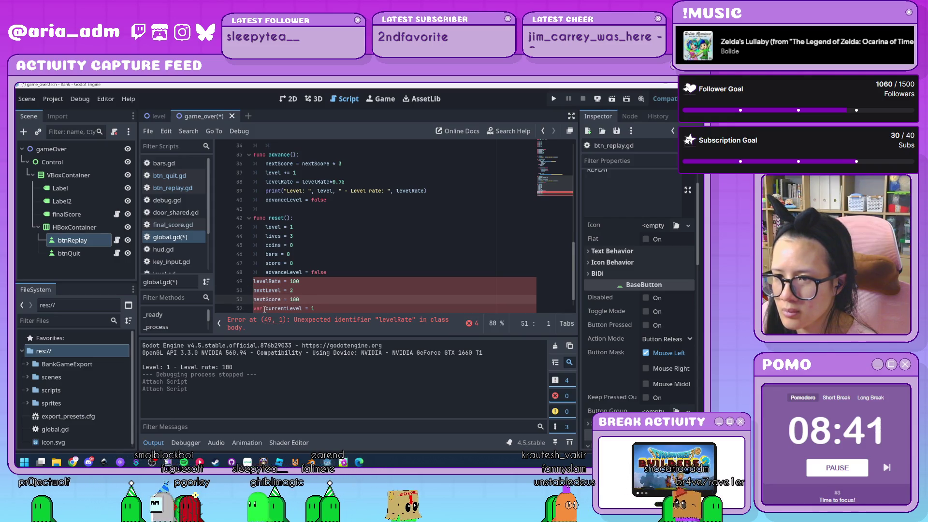
pyautogui.click(266, 309)
pyautogui.press('BackSpace')
pyautogui.press('BackSpace')
pyautogui.press('BackSpace')
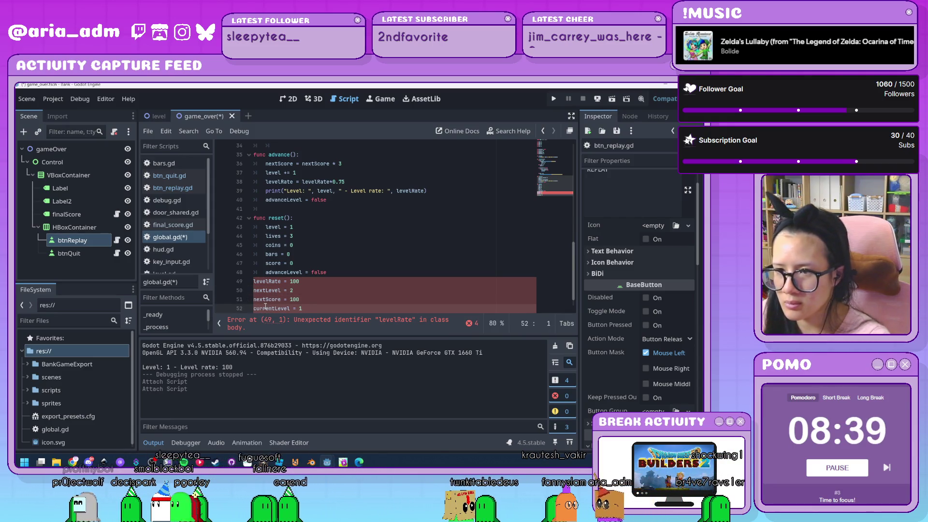
# Step: Indent the five level-progress lines into reset() to clear the indentation error
pyautogui.hotkey('shift', 'Up')
pyautogui.press('Tab')
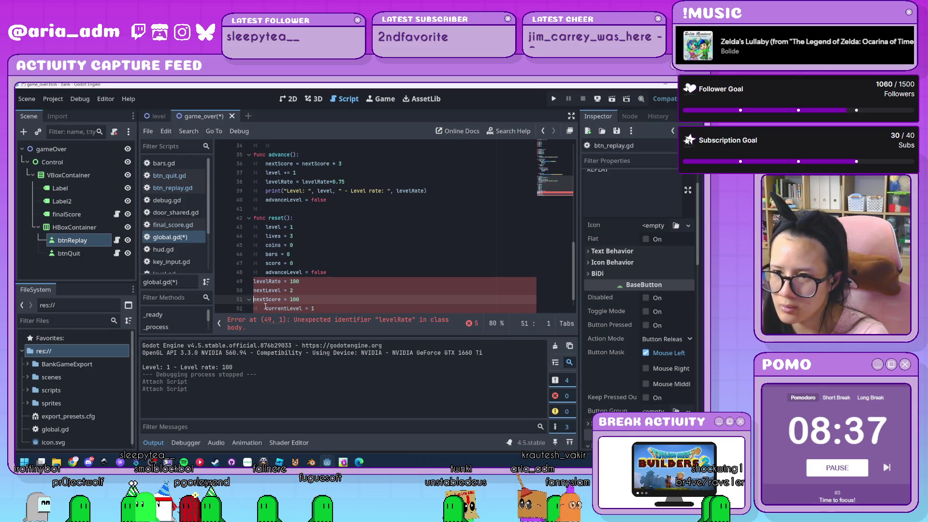
pyautogui.press('Up')
pyautogui.press('Home')
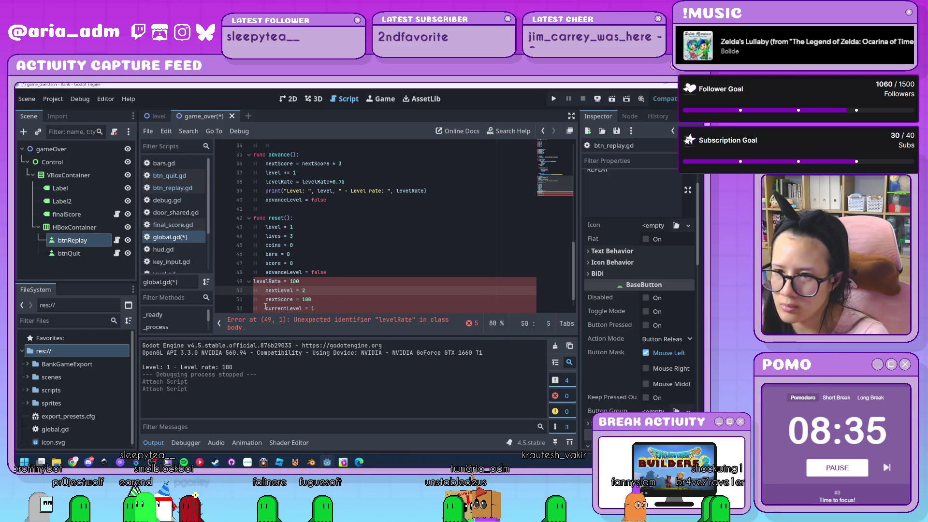
pyautogui.press('Up')
pyautogui.press('Tab')
pyautogui.click(393, 293)
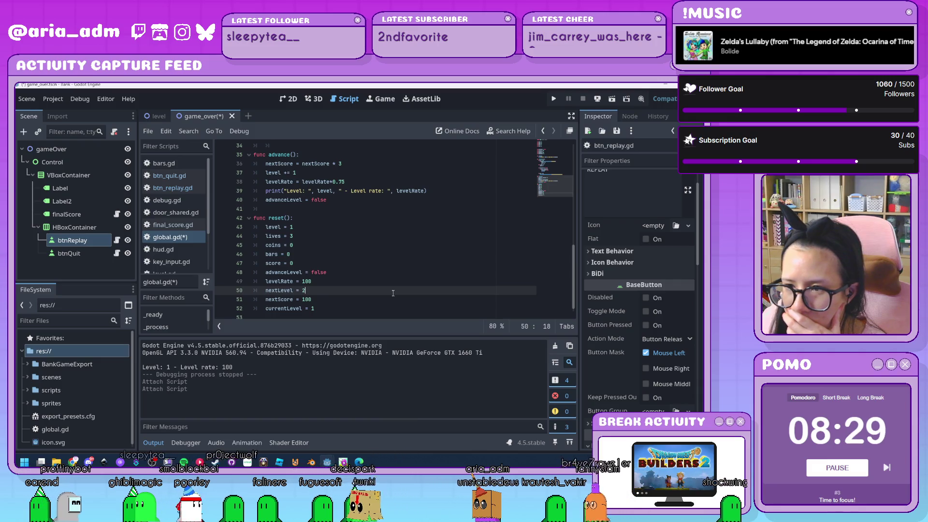
# Step: Delete the extra blank line among the declarations at the top of global.gd
pyautogui.scroll(10, 393, 293)
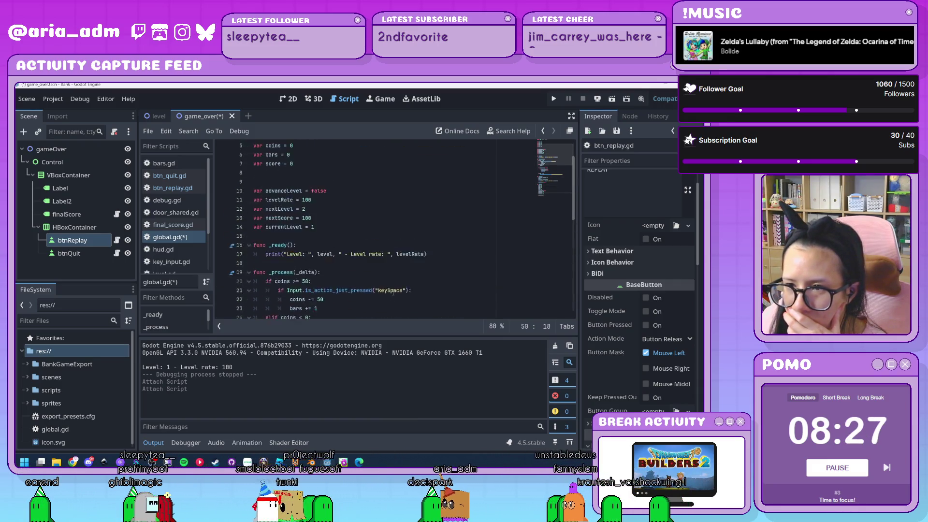
pyautogui.scroll(2, 393, 291)
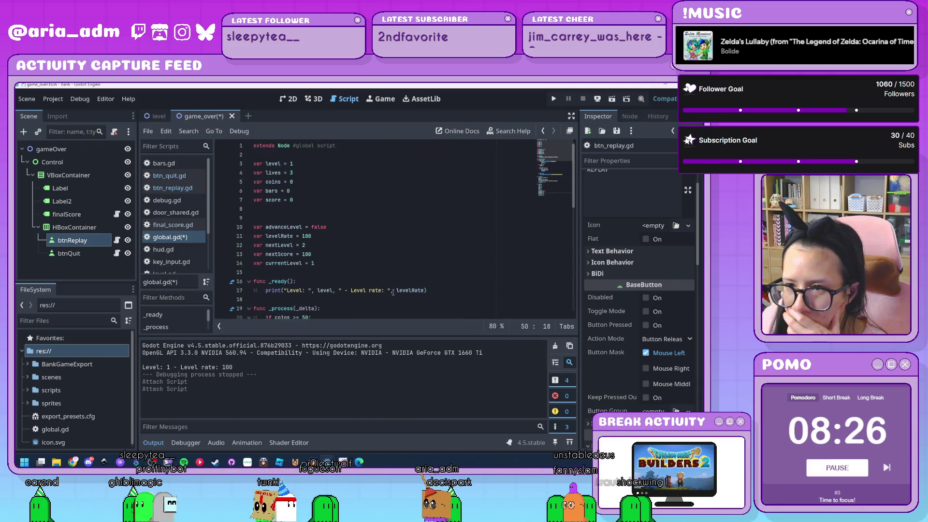
pyautogui.click(310, 216)
pyautogui.press('BackSpace')
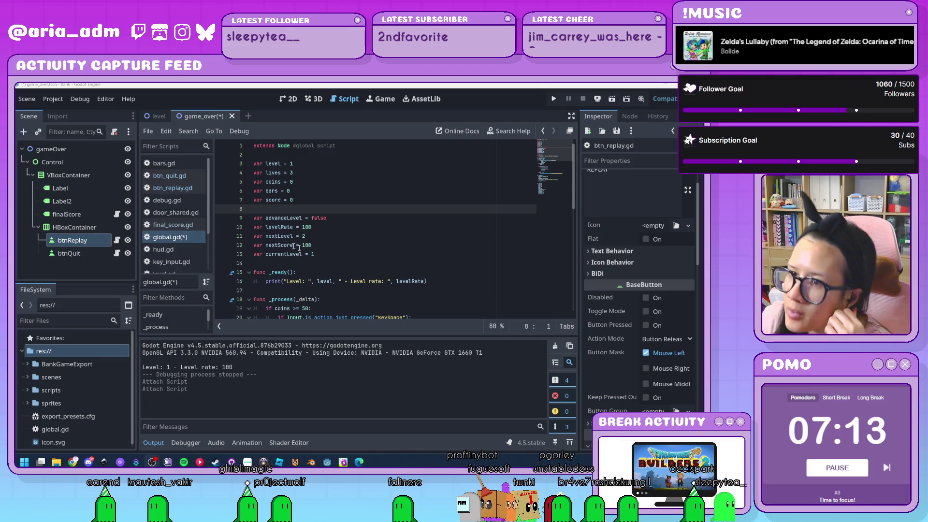
# Step: Review the finished reset() function and save global.gd and the scene
pyautogui.click(398, 258)
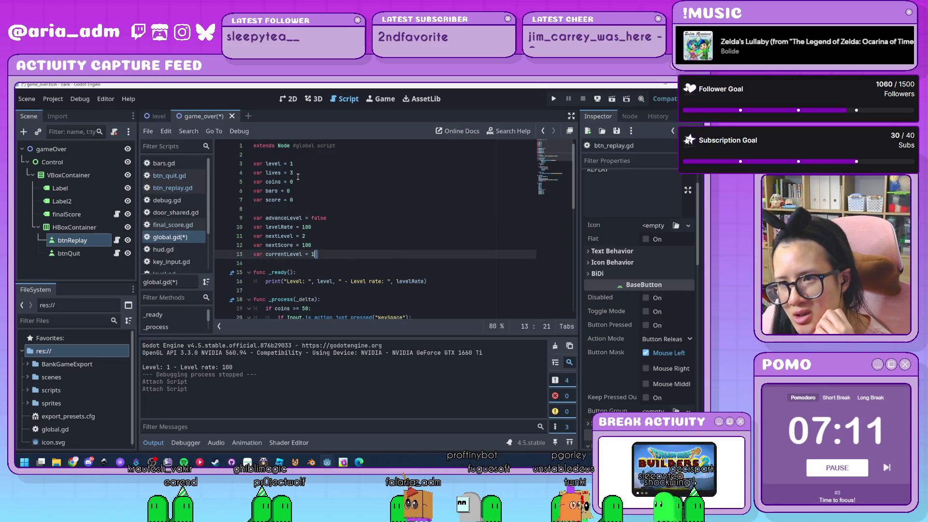
pyautogui.scroll(-10, 307, 192)
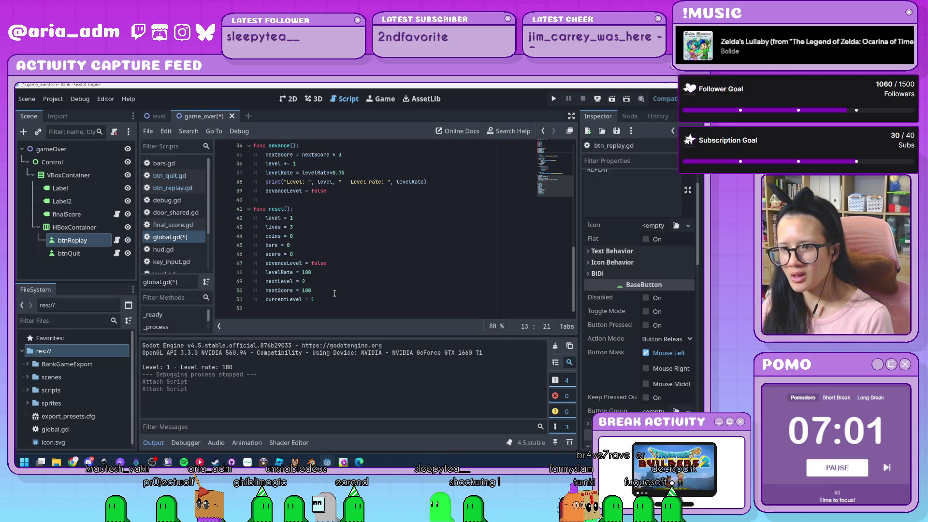
pyautogui.scroll(3, 335, 293)
pyautogui.scroll(-3, 331, 297)
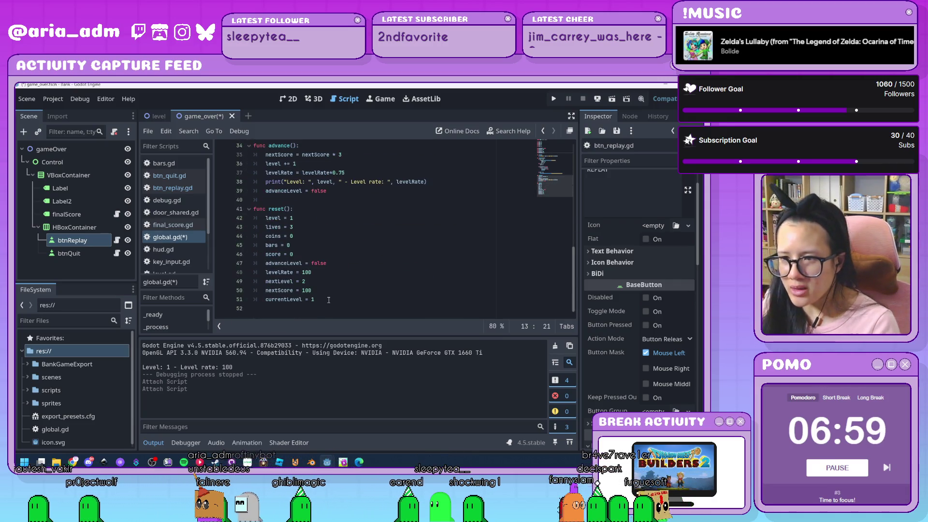
pyautogui.click(329, 300)
pyautogui.hotkey('ctrl', 's')
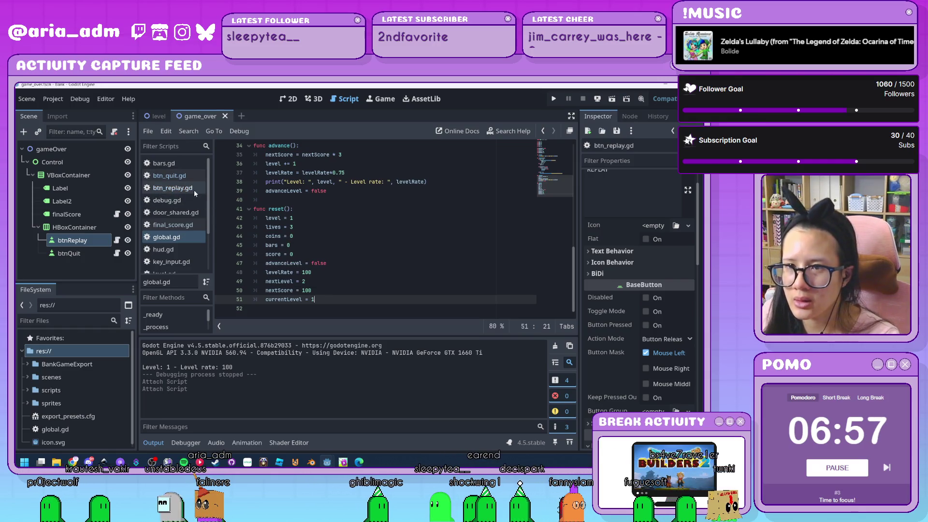
# Step: Open btn_replay.gd and connect btnReplay's button_down signal to the button itself
pyautogui.click(194, 190)
pyautogui.click(339, 167)
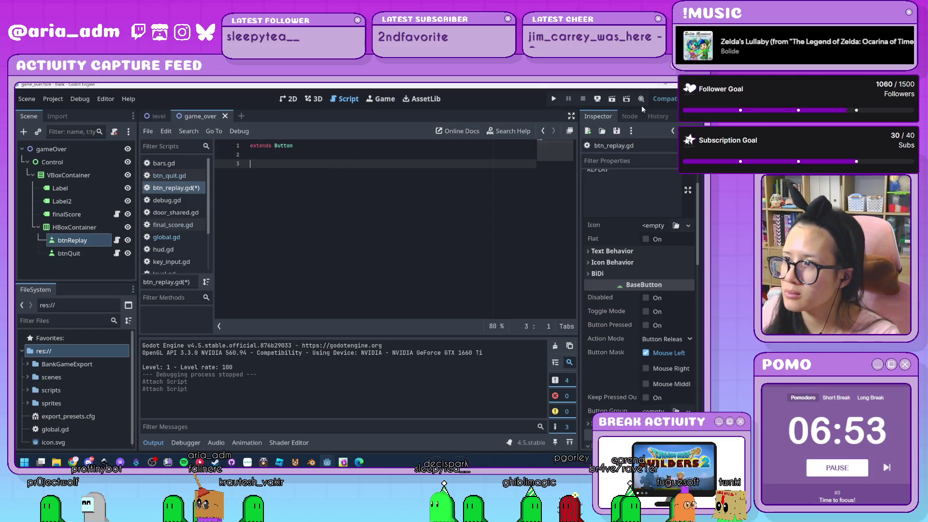
pyautogui.click(631, 116)
pyautogui.click(88, 240)
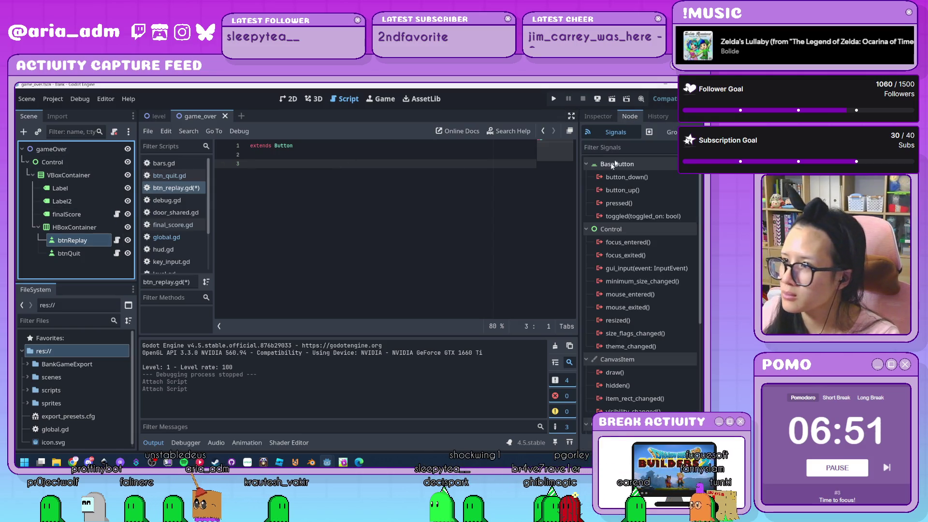
pyautogui.doubleClick(627, 177)
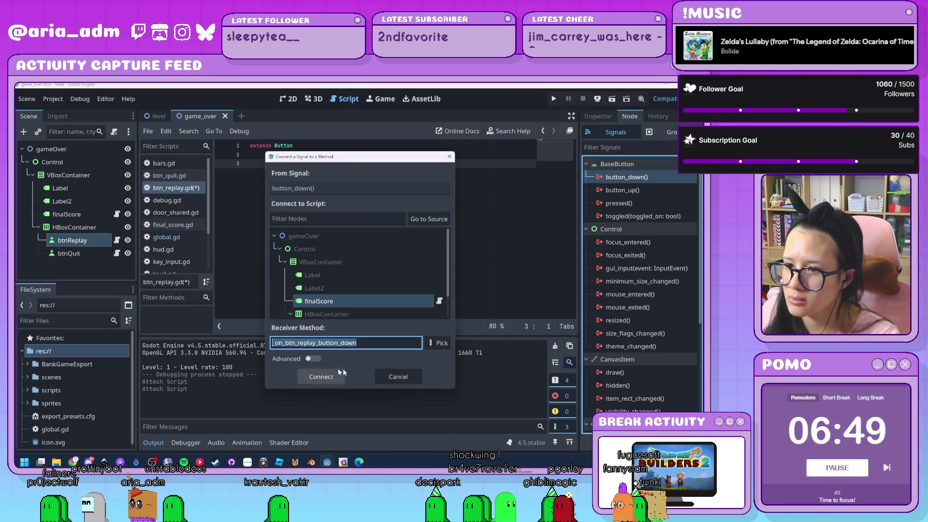
pyautogui.click(429, 219)
pyautogui.click(321, 377)
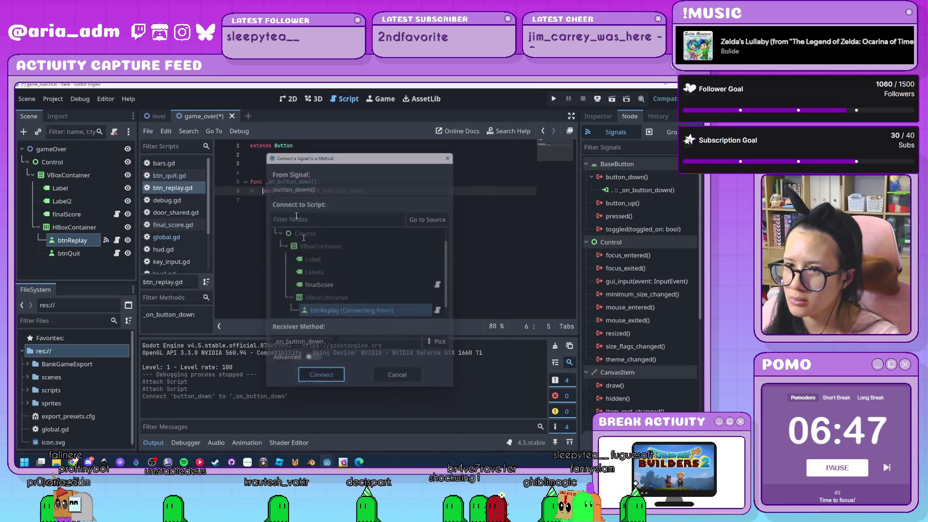
# Step: Replace pass with global.reset() and get_tree().change_scene_to_file("res://scenes/level.tscn"), then save
pyautogui.click(264, 192)
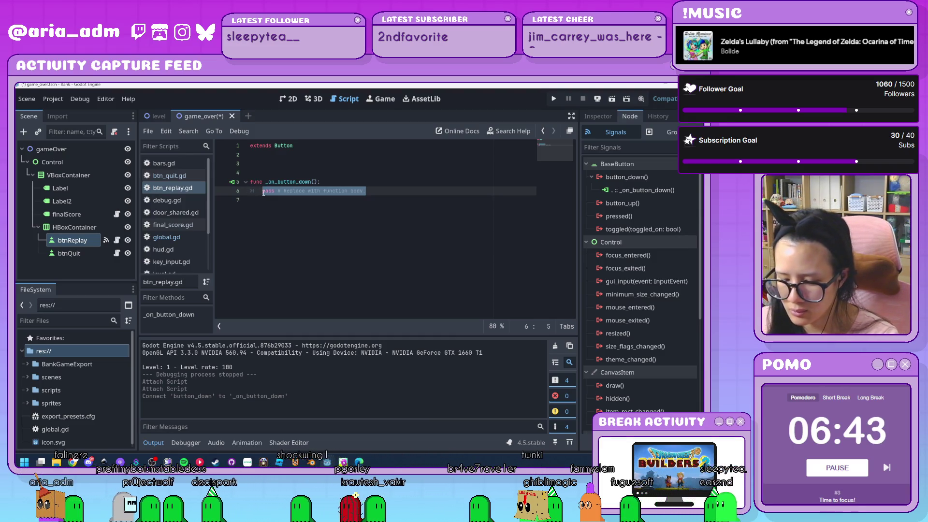
pyautogui.press('BackSpace')
pyautogui.write('global')
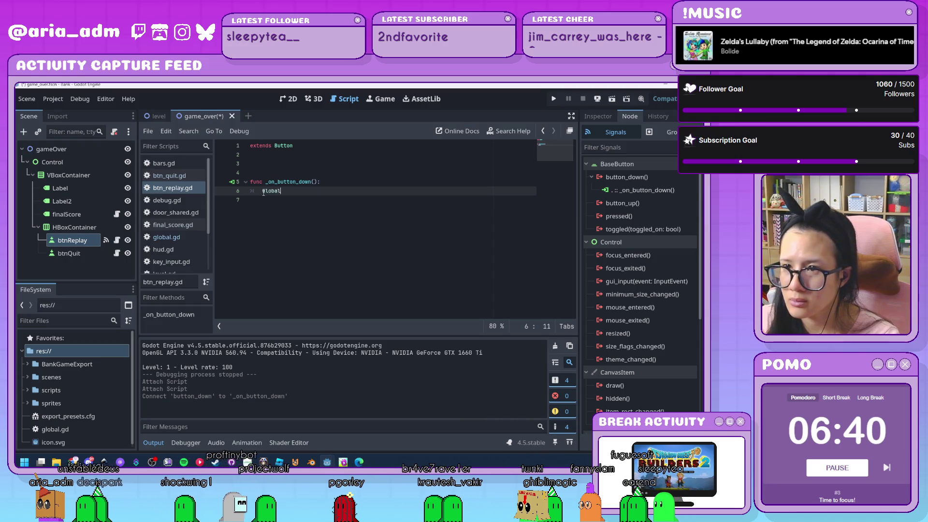
pyautogui.write('.reset()')
pyautogui.press('Return')
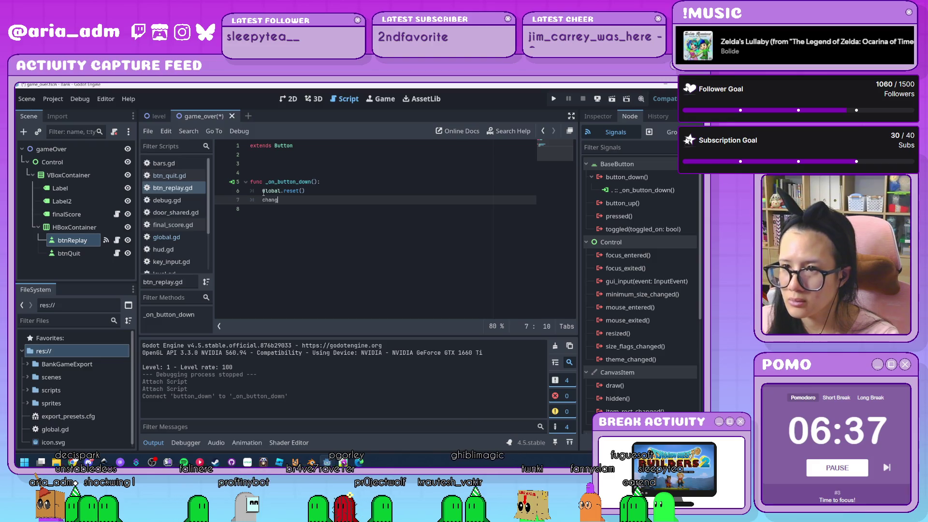
pyautogui.press('BackSpace')
pyautogui.press('BackSpace')
pyautogui.press('BackSpace')
pyautogui.write('get_tre')
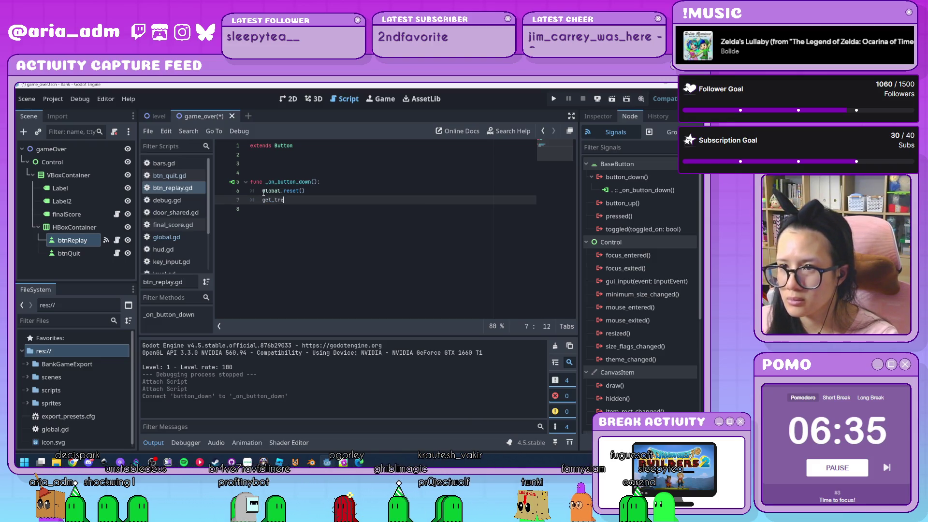
pyautogui.write('e().ca')
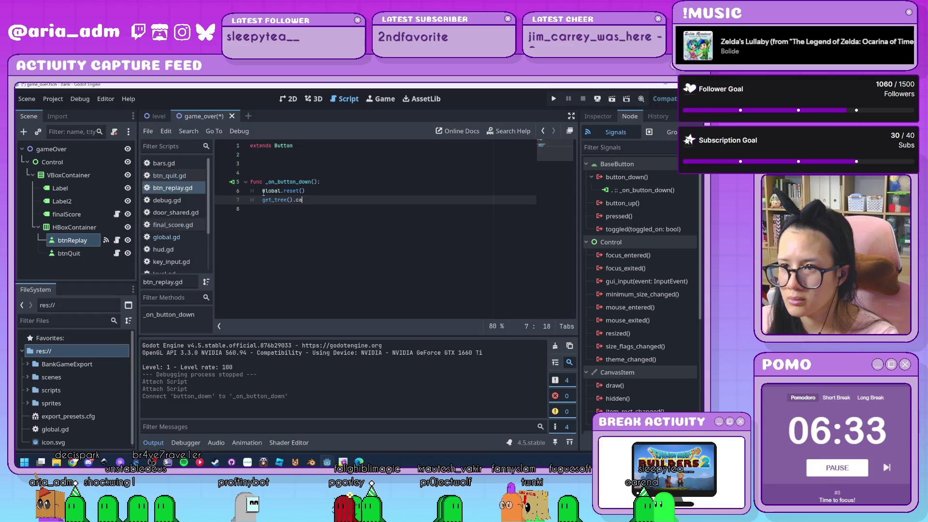
pyautogui.press('BackSpace')
pyautogui.write('h')
pyautogui.press('Return')
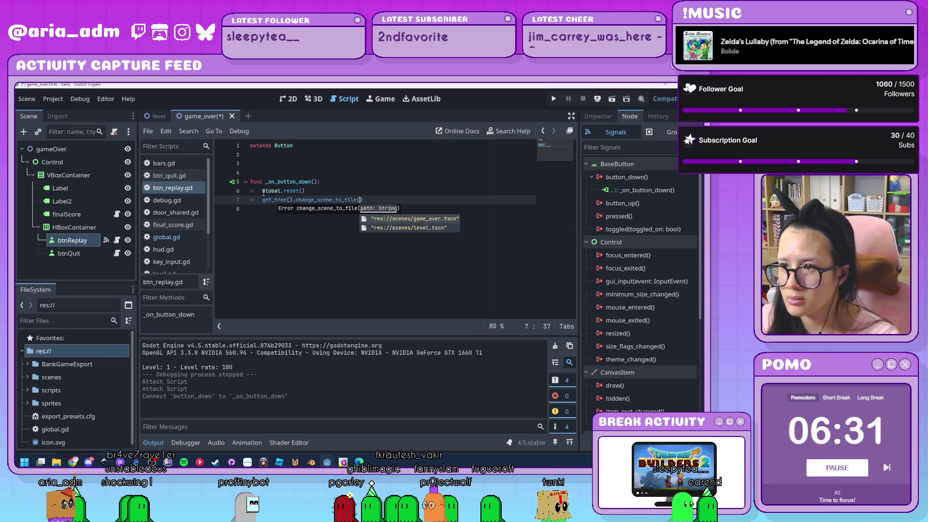
pyautogui.press('Down')
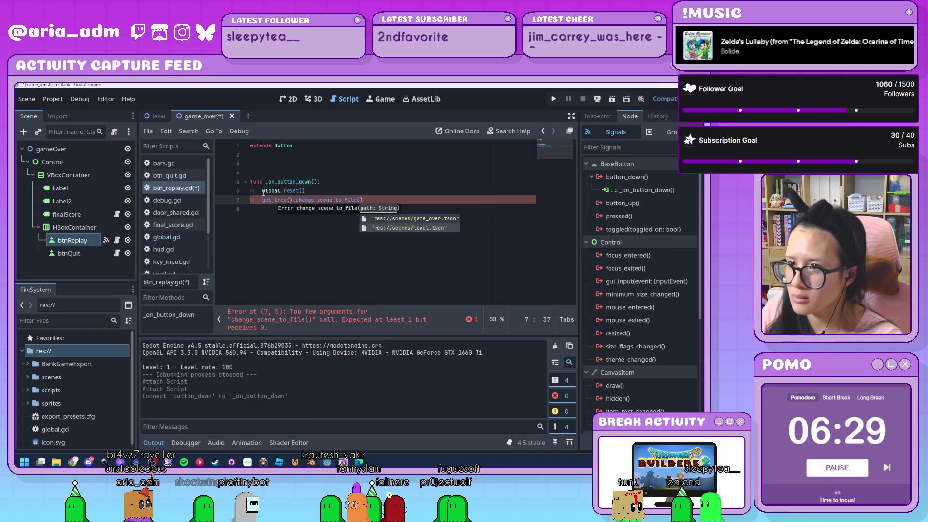
pyautogui.press('Return')
pyautogui.click(254, 209)
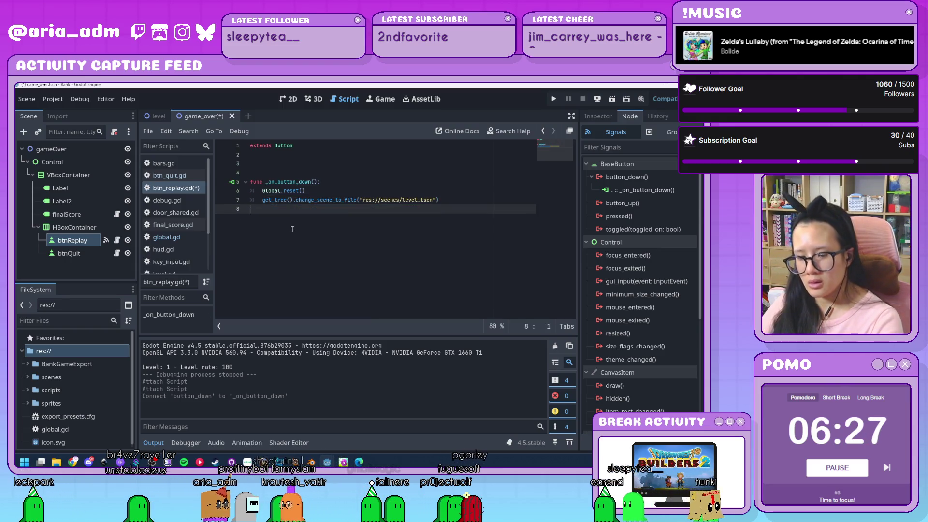
pyautogui.hotkey('ctrl', 's')
pyautogui.click(169, 176)
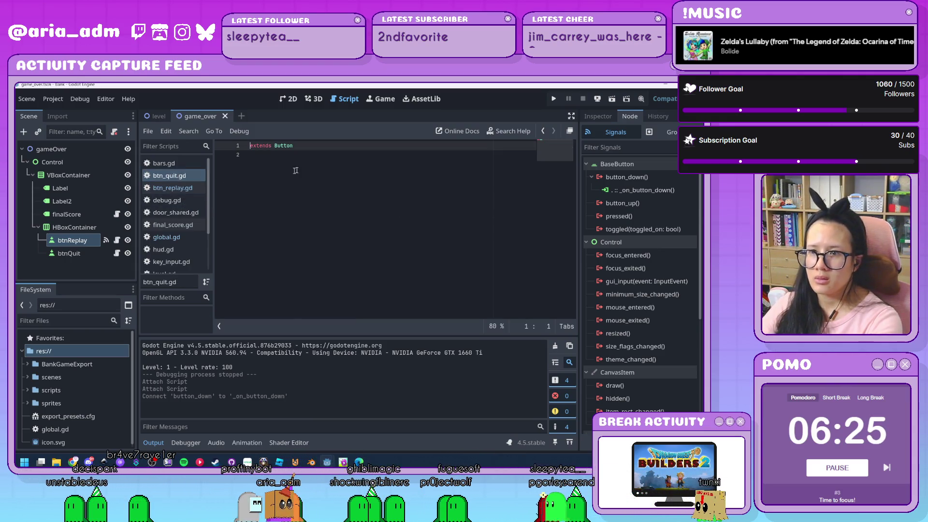
# Step: Open btn_quit.gd and connect the quit button's button_down signal
pyautogui.click(302, 163)
pyautogui.press('Return')
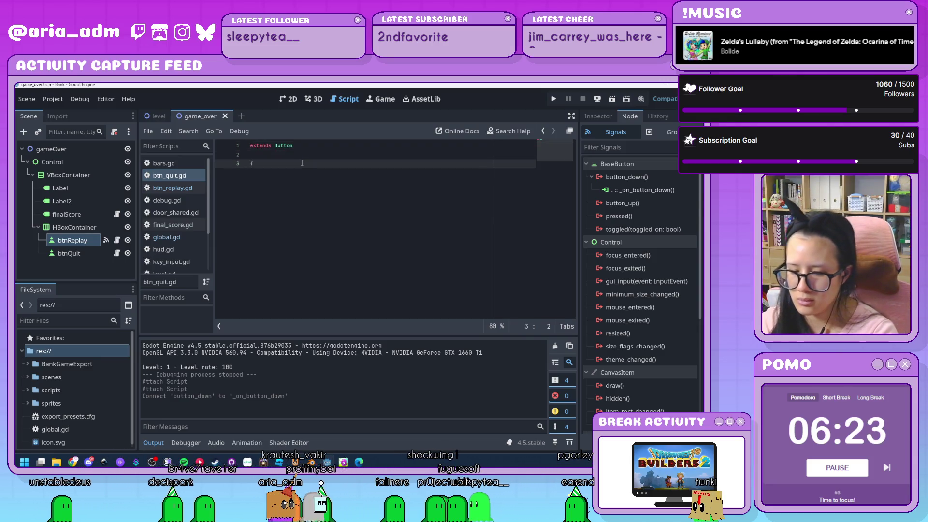
pyautogui.hotkey('ctrl', 'z')
pyautogui.doubleClick(627, 177)
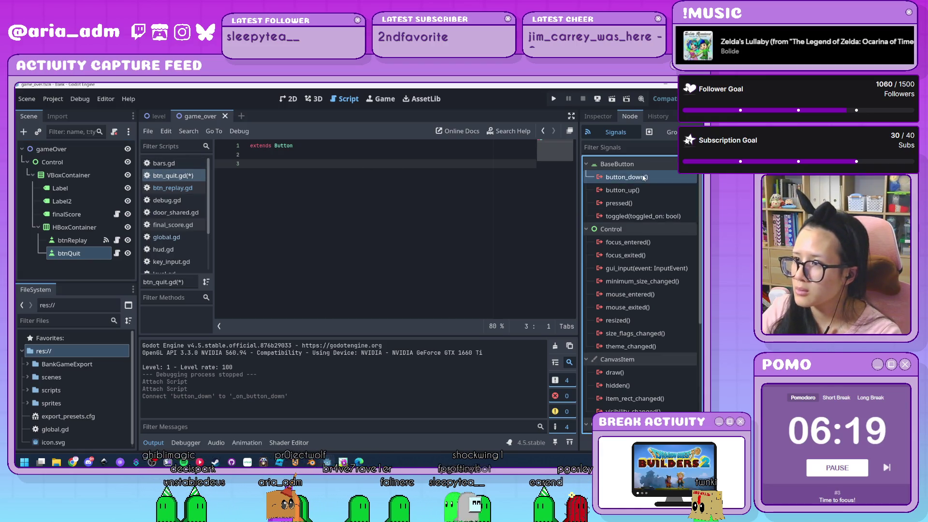
pyautogui.click(323, 378)
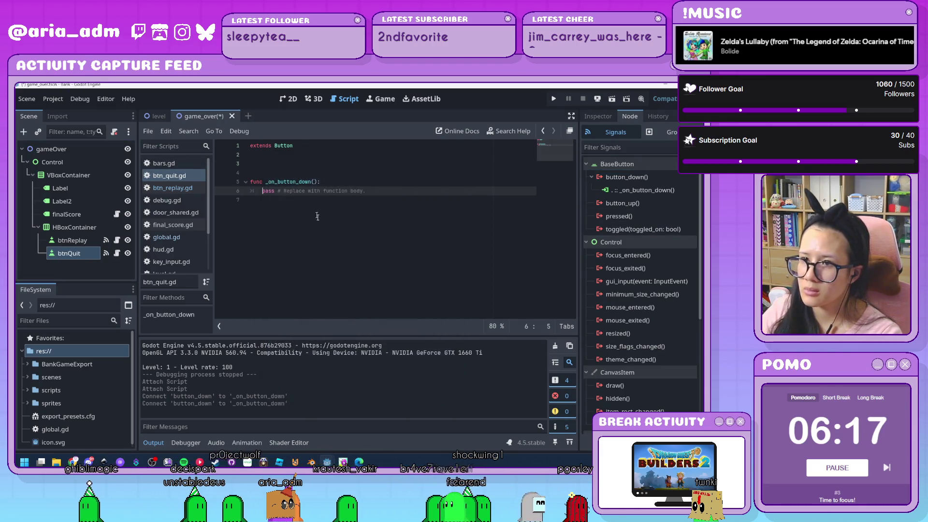
# Step: Write get_tree().quit() in the quit button's button_down handler
pyautogui.press('Up')
pyautogui.press('End')
pyautogui.press('Return')
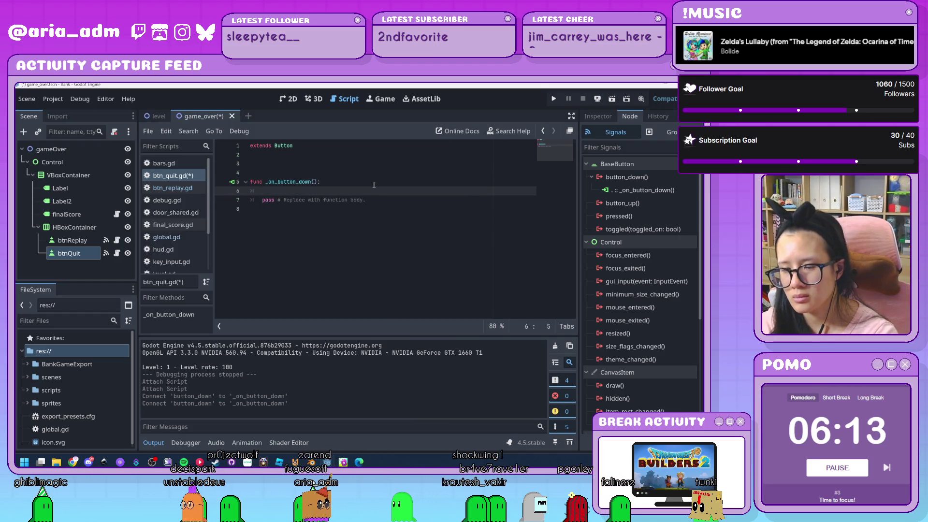
pyautogui.write('get_tr')
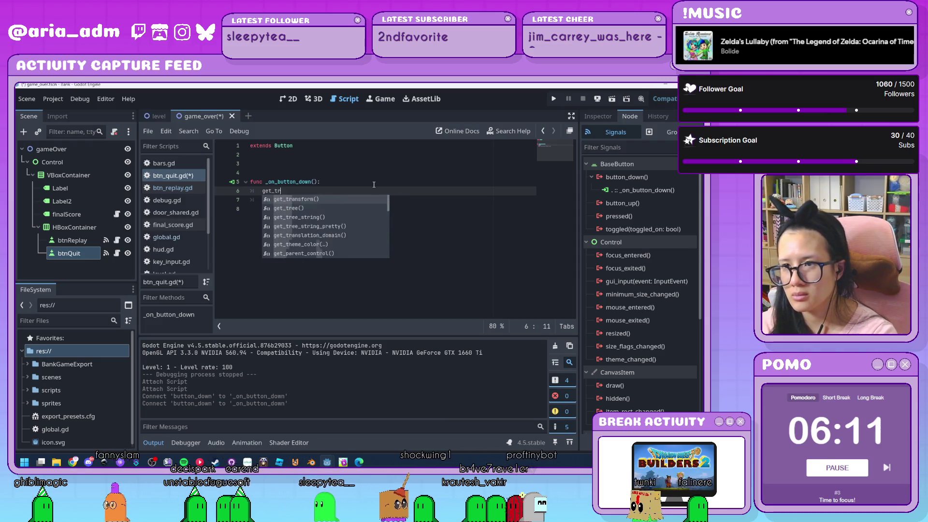
pyautogui.press('Down')
pyautogui.press('Return')
pyautogui.write('.')
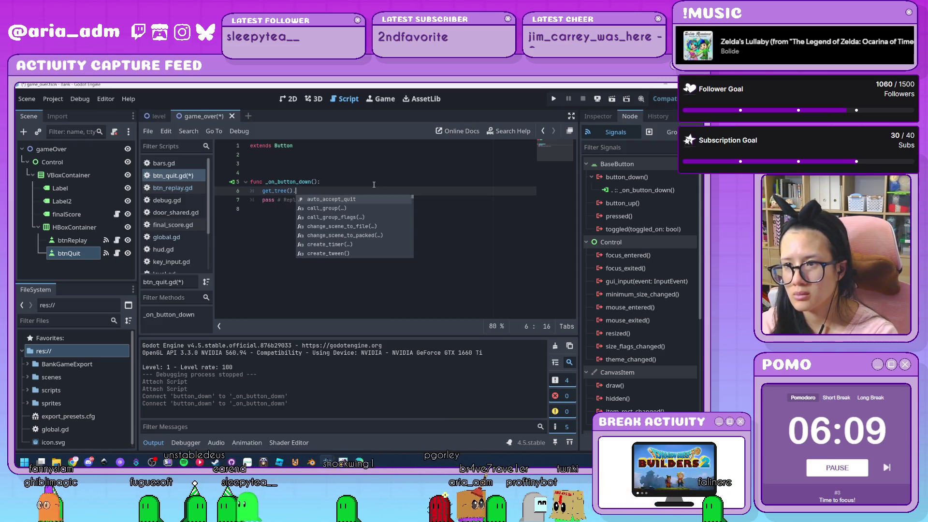
pyautogui.write('q')
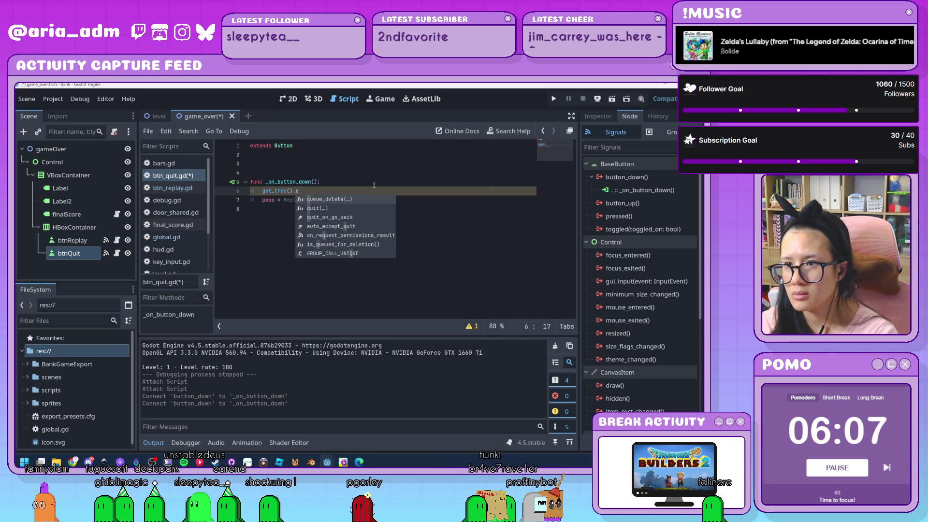
pyautogui.press('Down')
pyautogui.press('Return')
# Step: Delete the pass placeholder and the blank lines after extends Button, then run the game
pyautogui.moveTo(414, 196); pyautogui.dragTo(392, 195)
pyautogui.press('BackSpace')
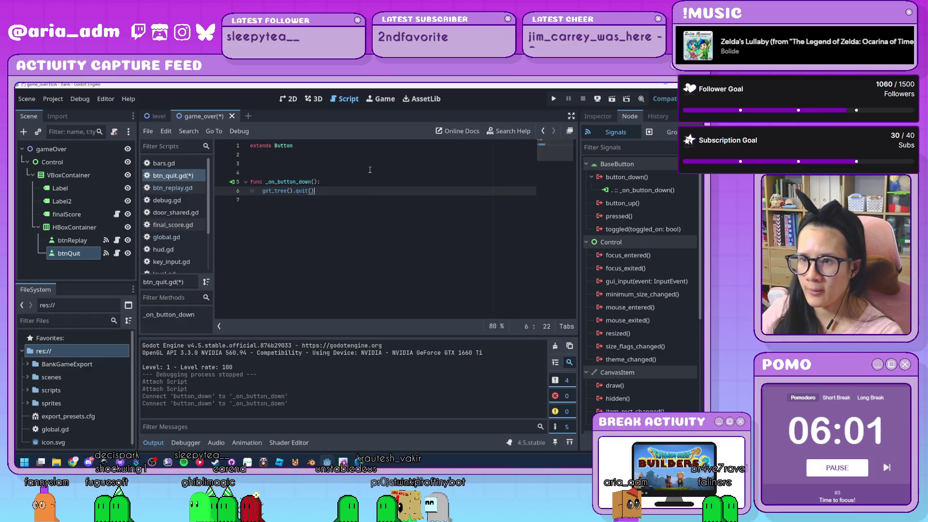
pyautogui.press('Up')
pyautogui.press('Up')
pyautogui.press('Up')
pyautogui.press('BackSpace')
pyautogui.press('BackSpace')
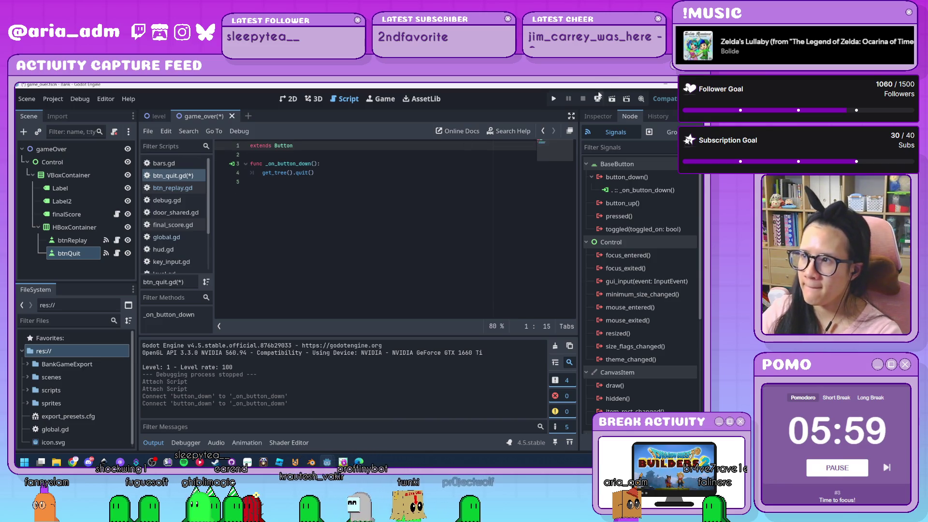
pyautogui.click(556, 100)
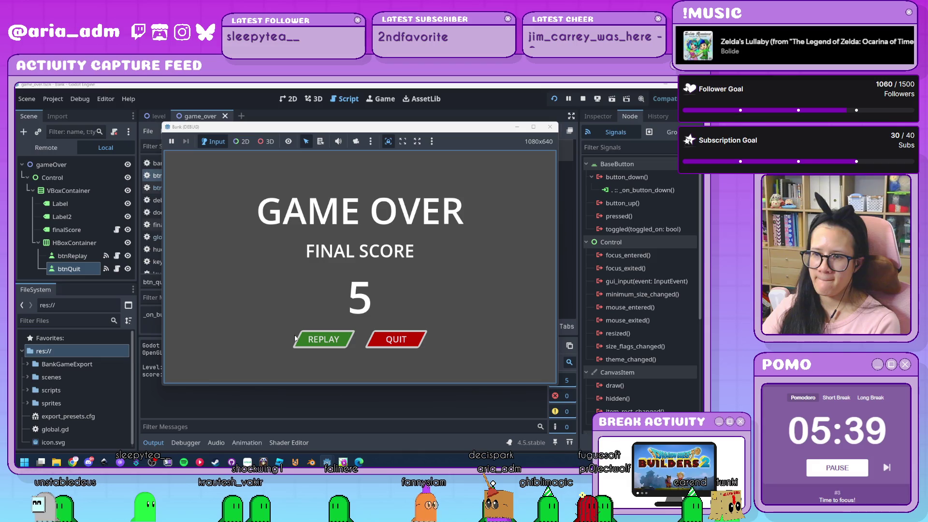
# Step: Test-run the game, earn points, and confirm REPLAY restarts the level with reset counters
pyautogui.click(404, 341)
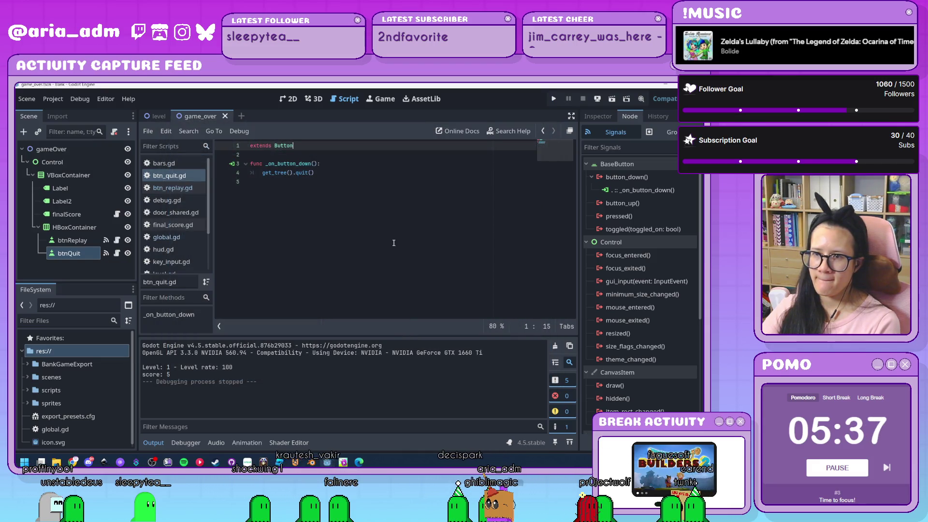
pyautogui.click(559, 97)
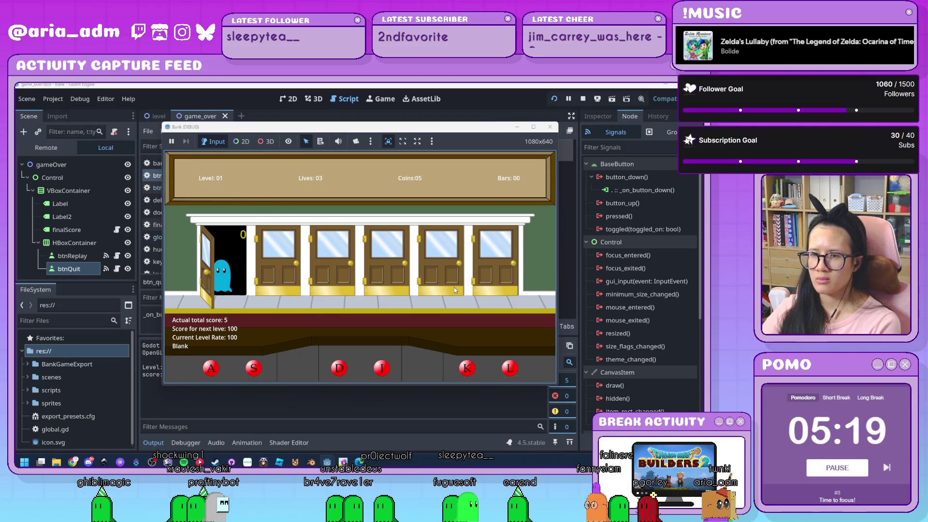
pyautogui.press('a')
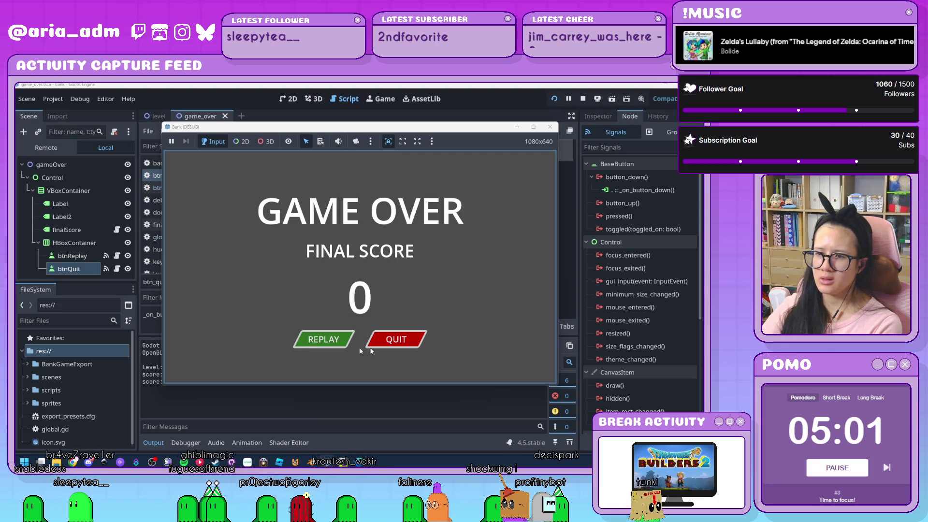
pyautogui.click(332, 346)
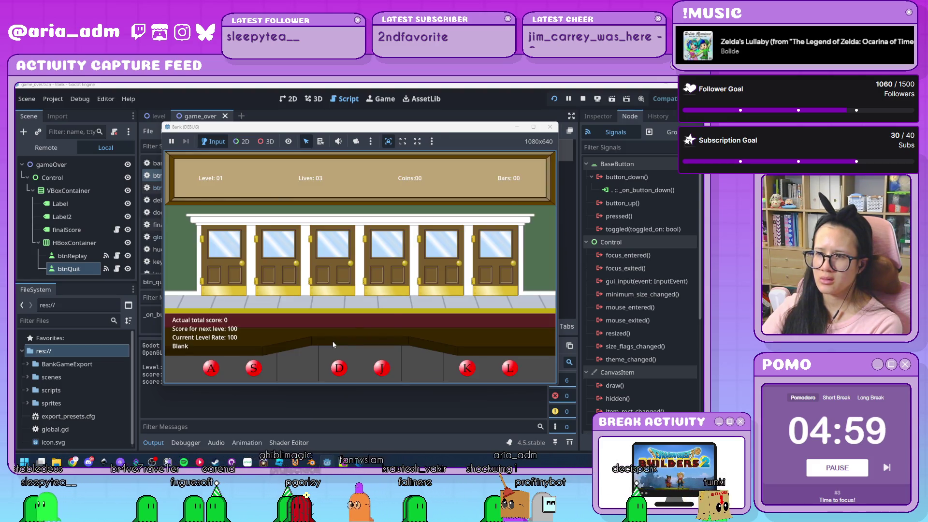
pyautogui.click(551, 127)
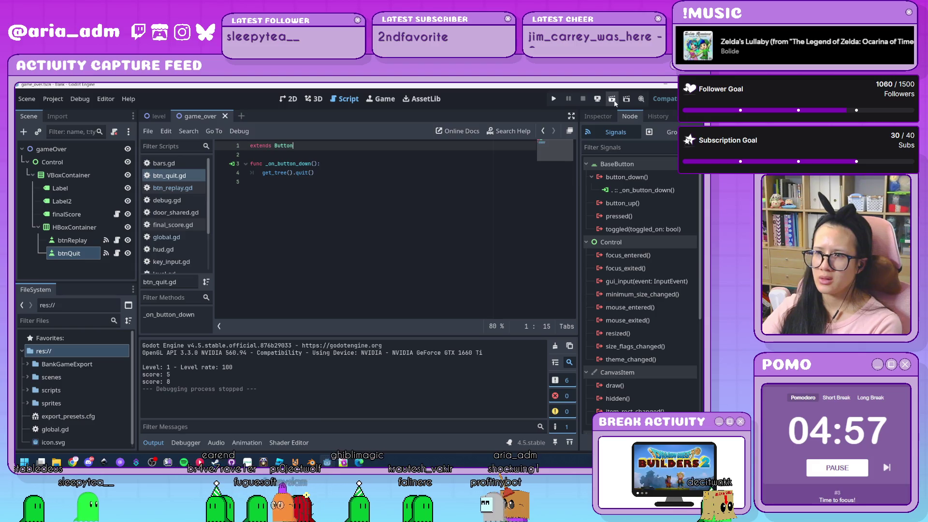
pyautogui.click(612, 100)
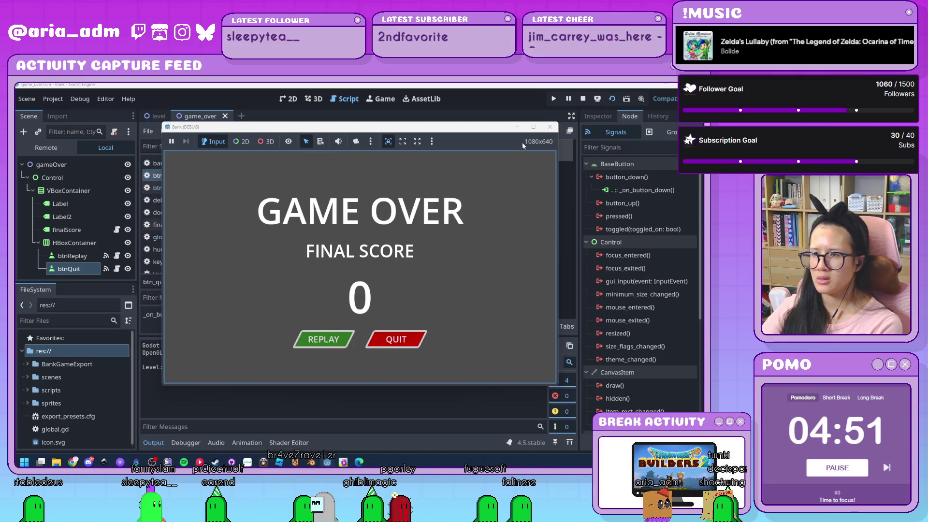
pyautogui.click(394, 340)
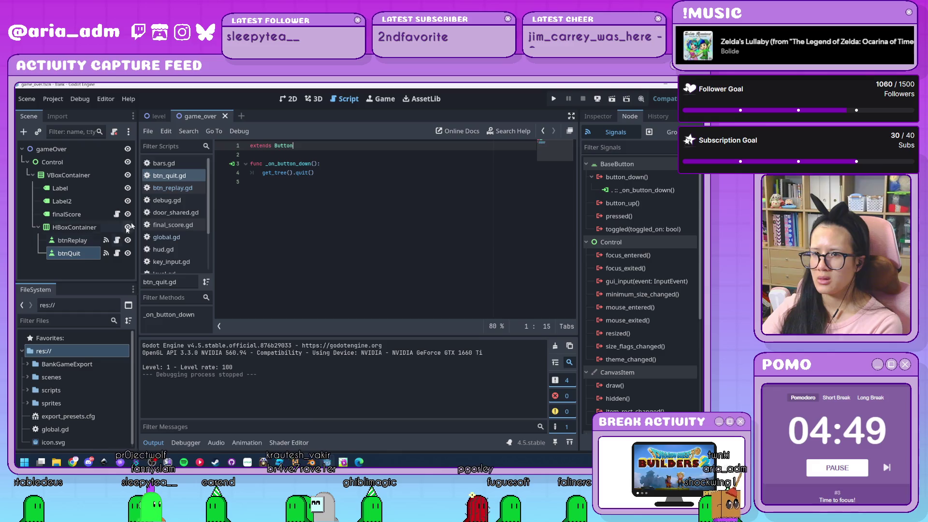
# Step: Set the gameOver root node's Process Mode to Always in the Inspector
pyautogui.click(75, 149)
pyautogui.click(599, 115)
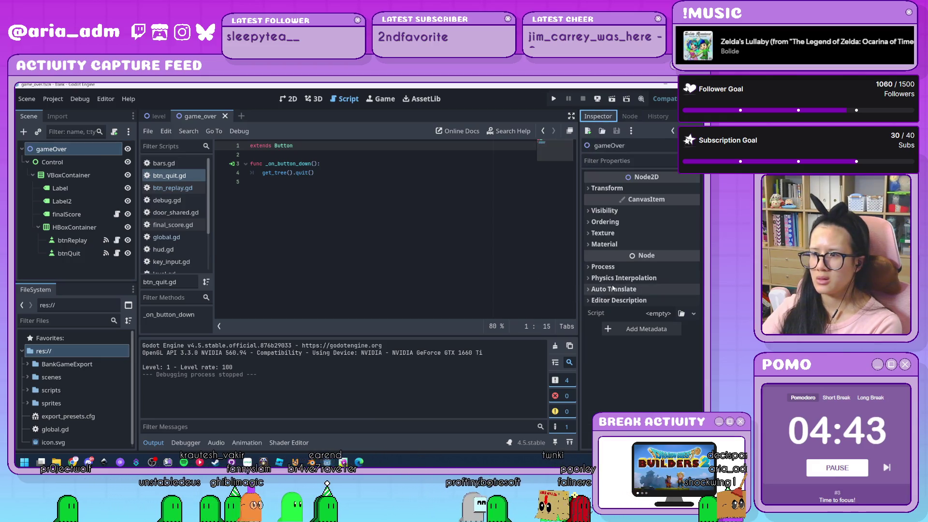
pyautogui.click(610, 267)
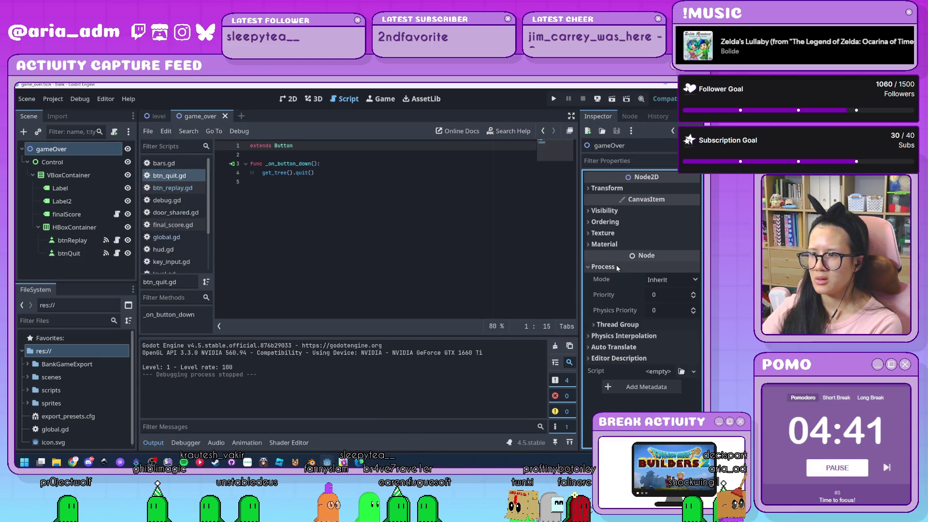
pyautogui.click(664, 279)
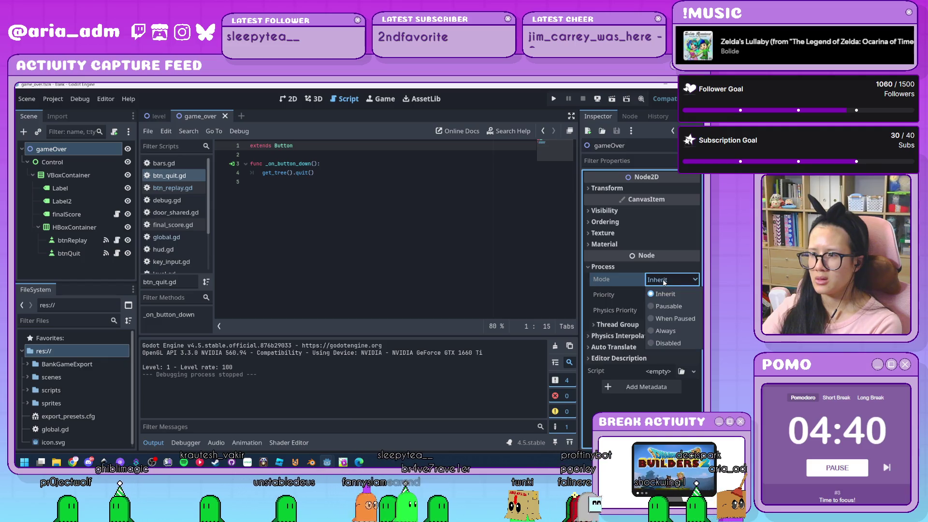
pyautogui.click(666, 331)
# Step: Test-run the game-over screen, close the game, and return to the 2D view
pyautogui.click(554, 98)
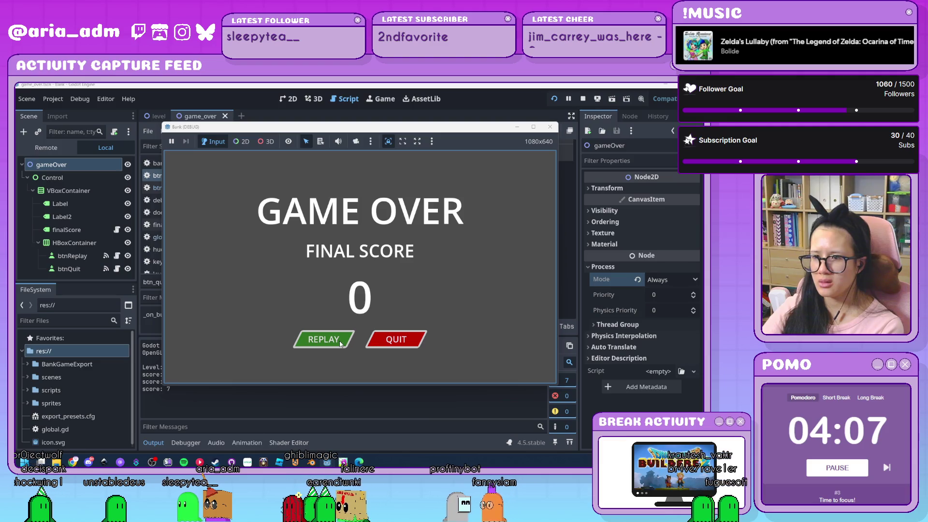
pyautogui.click(413, 336)
pyautogui.click(290, 100)
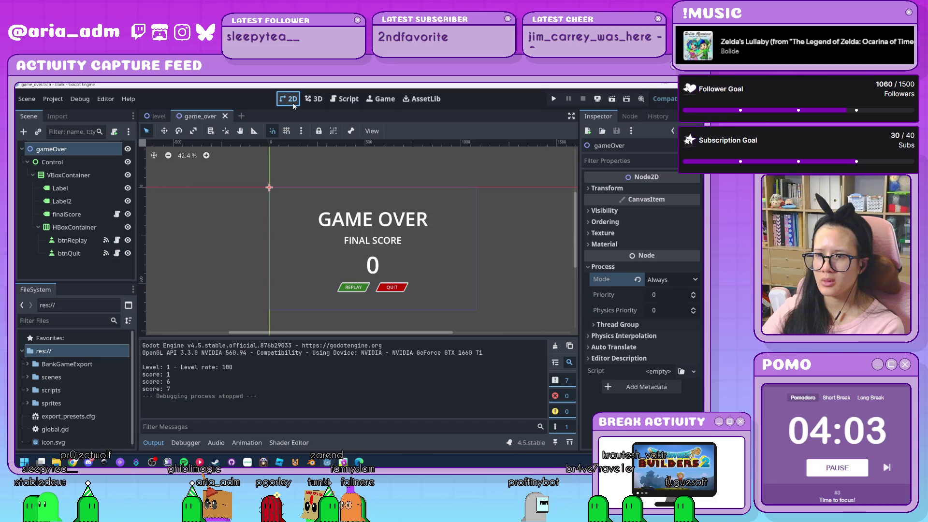
pyautogui.click(71, 150)
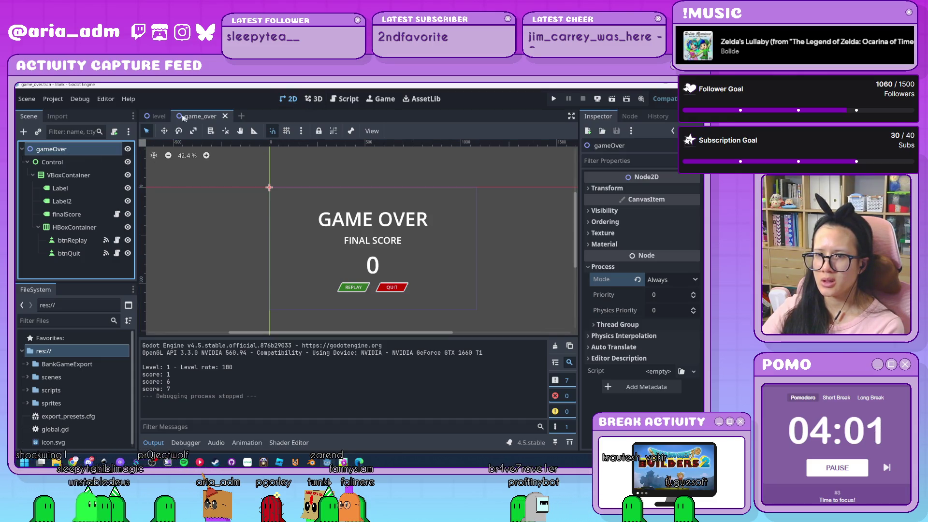
pyautogui.moveTo(155, 115)
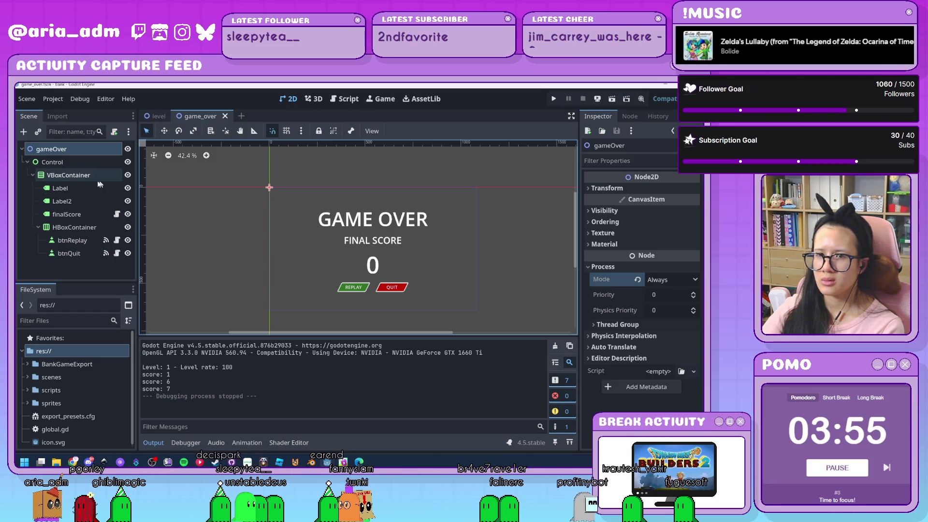
pyautogui.click(347, 100)
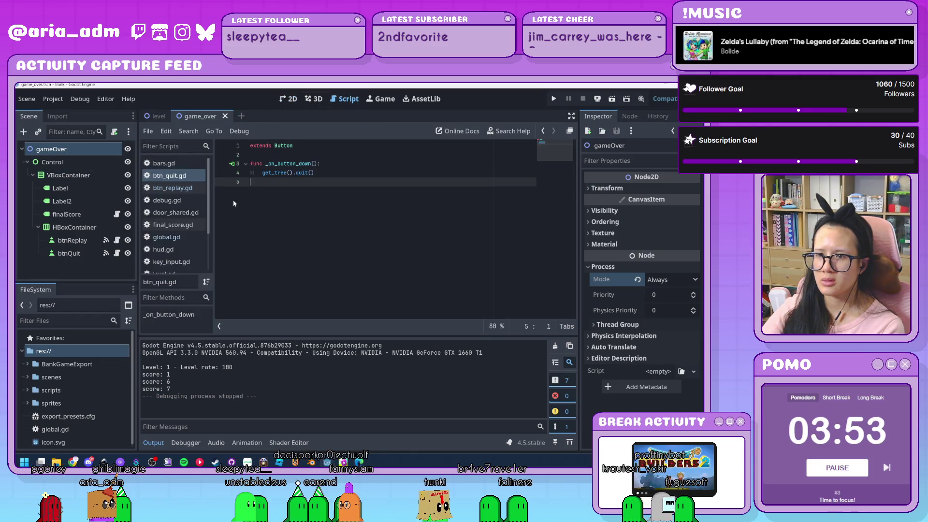
pyautogui.click(182, 226)
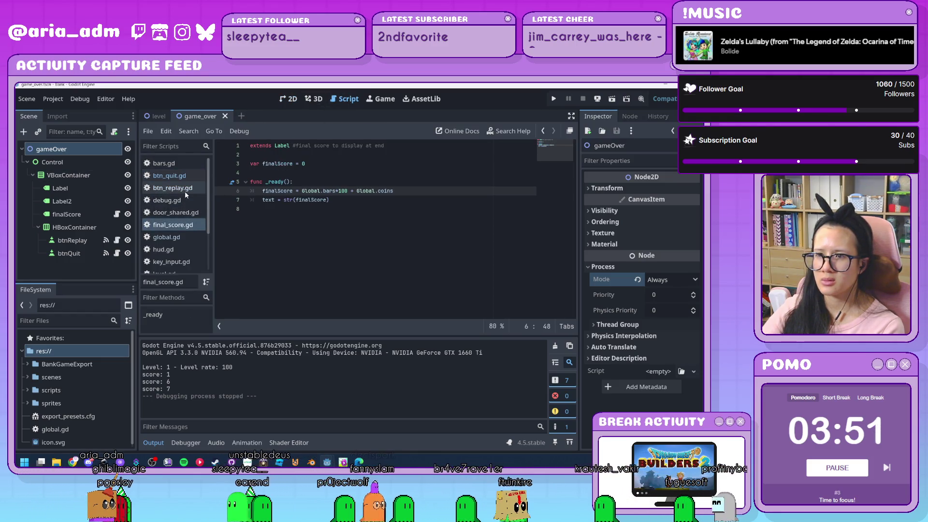
pyautogui.click(184, 190)
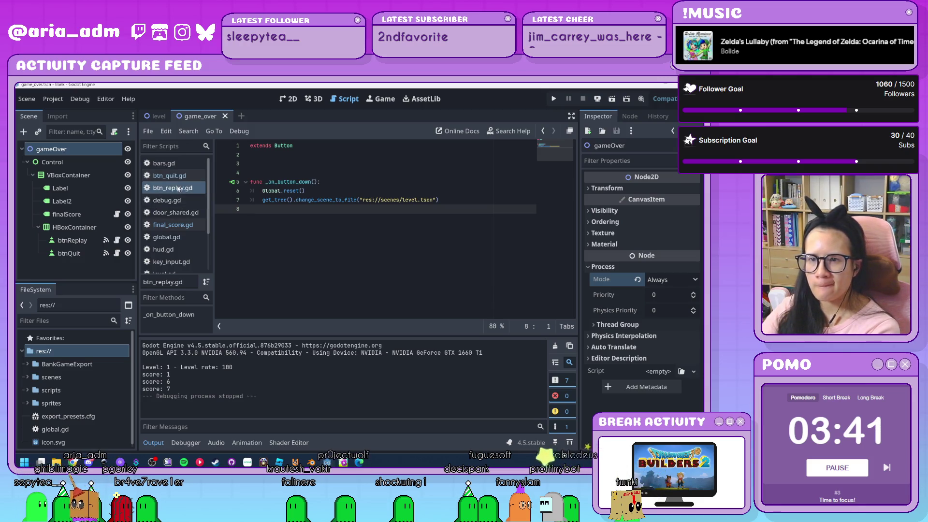
pyautogui.click(288, 101)
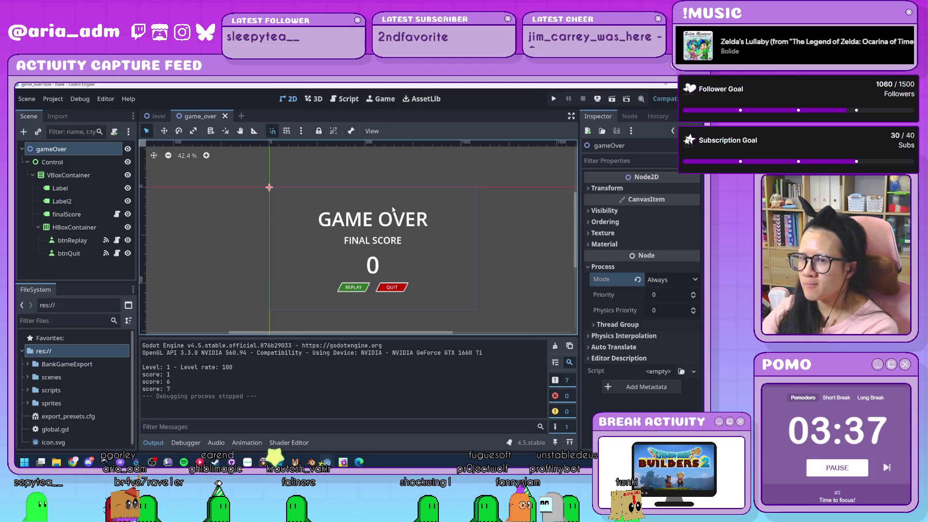
pyautogui.click(89, 164)
pyautogui.click(80, 149)
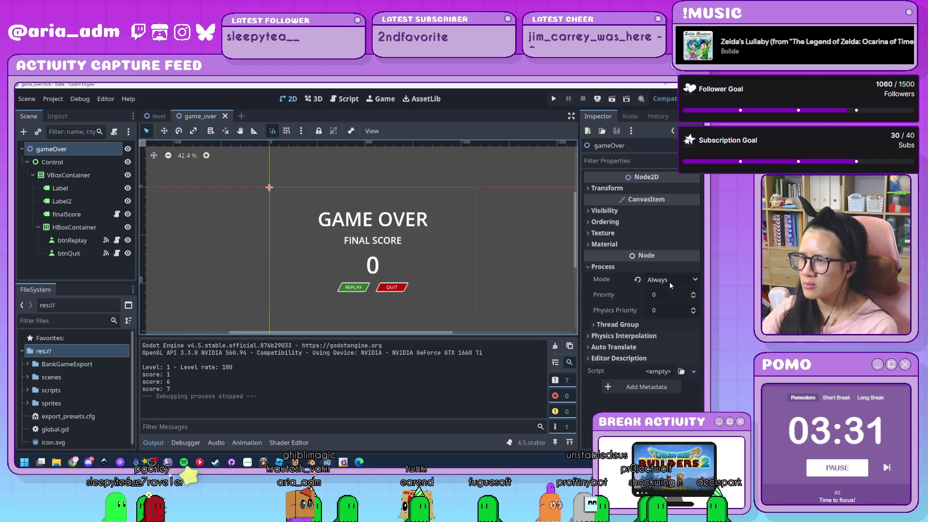
# Step: Set gameOver's Process Mode back to Inherit and btnReplay's Process Mode to Always
pyautogui.click(637, 280)
pyautogui.click(72, 240)
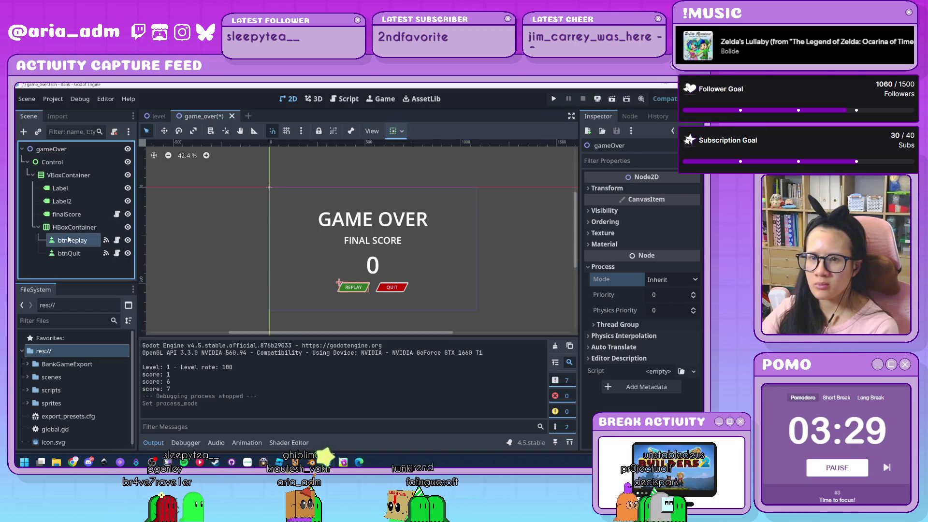
pyautogui.scroll(-6, 602, 324)
pyautogui.scroll(-10, 600, 323)
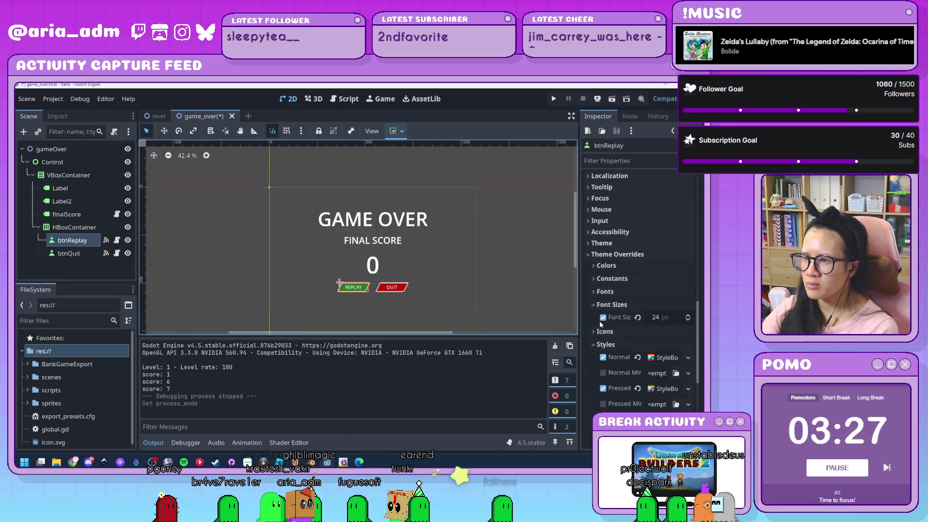
pyautogui.click(614, 381)
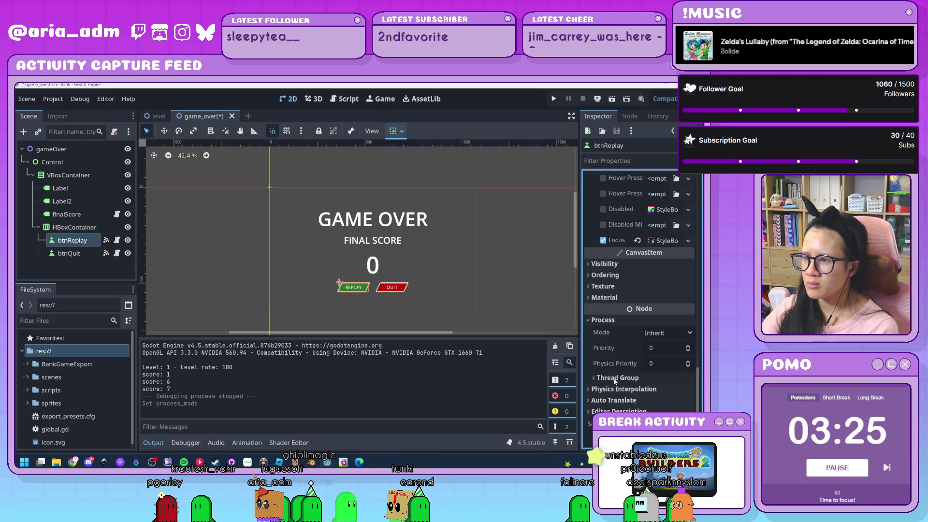
pyautogui.click(663, 333)
pyautogui.click(665, 385)
# Step: Set btnQuit's Process Mode to Always and save the game_over scene
pyautogui.click(392, 288)
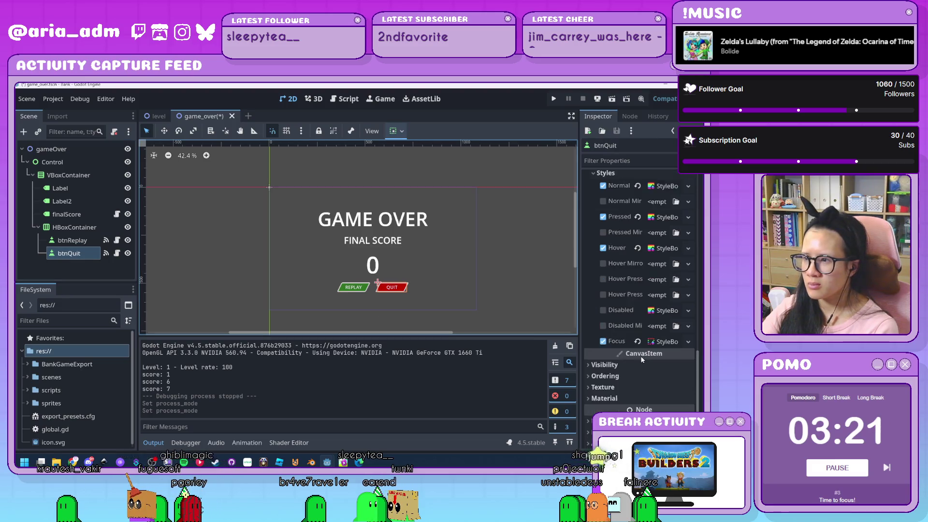
pyautogui.scroll(-2, 628, 358)
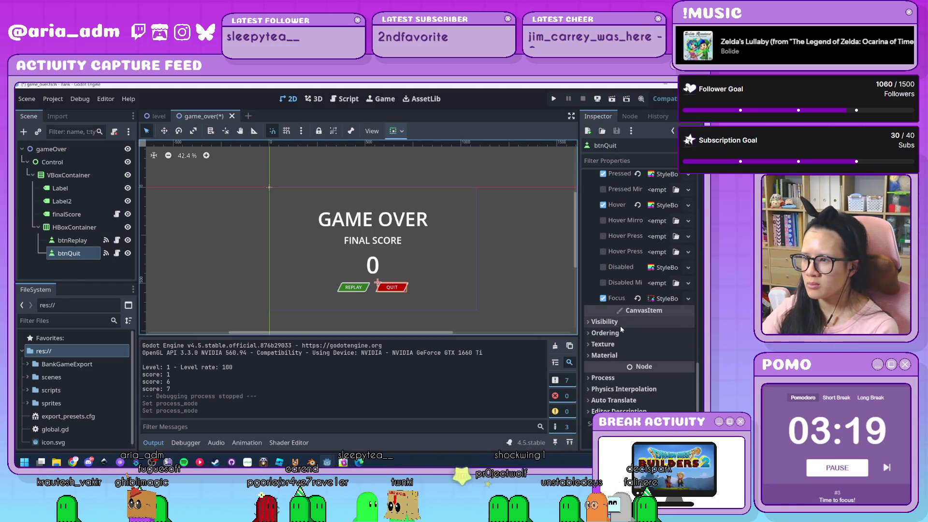
pyautogui.click(618, 378)
pyautogui.scroll(-2, 648, 339)
pyautogui.click(657, 332)
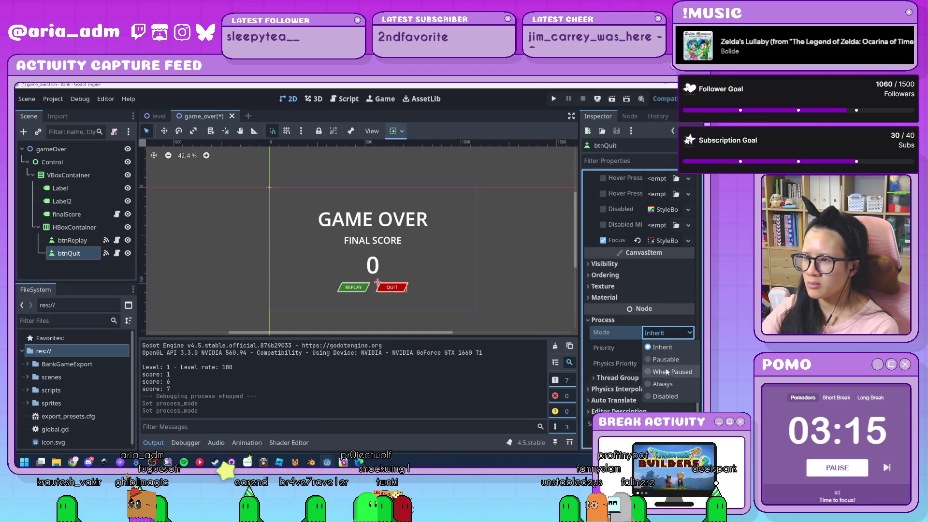
pyautogui.click(667, 396)
pyautogui.click(535, 317)
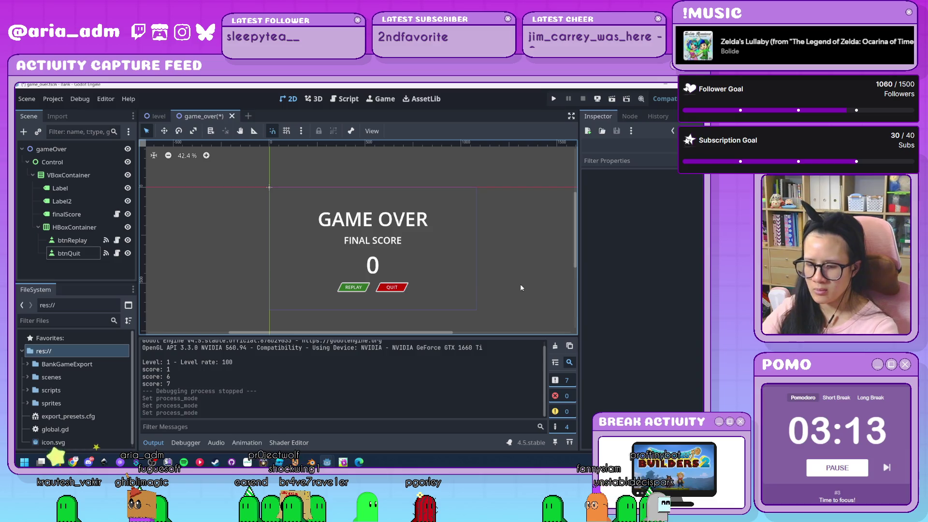
pyautogui.hotkey('ctrl', 's')
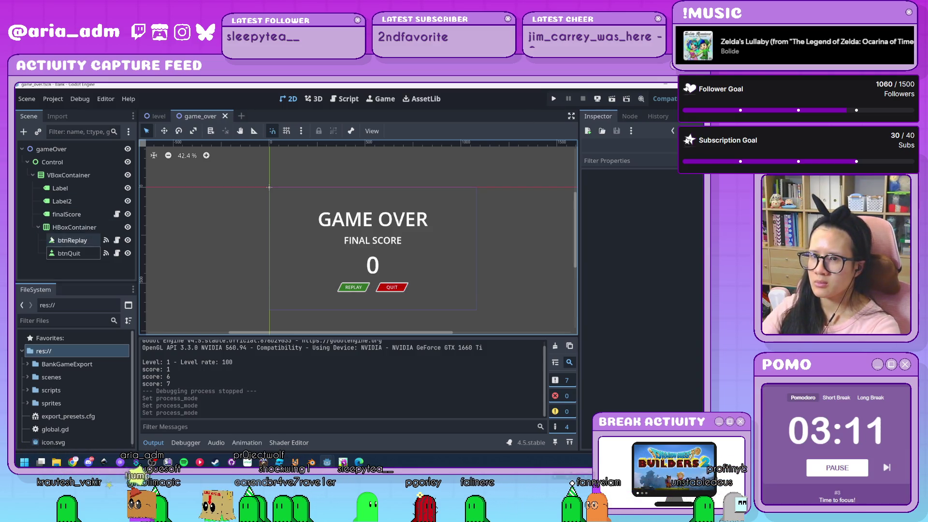
pyautogui.click(73, 241)
pyautogui.scroll(6, 339, 285)
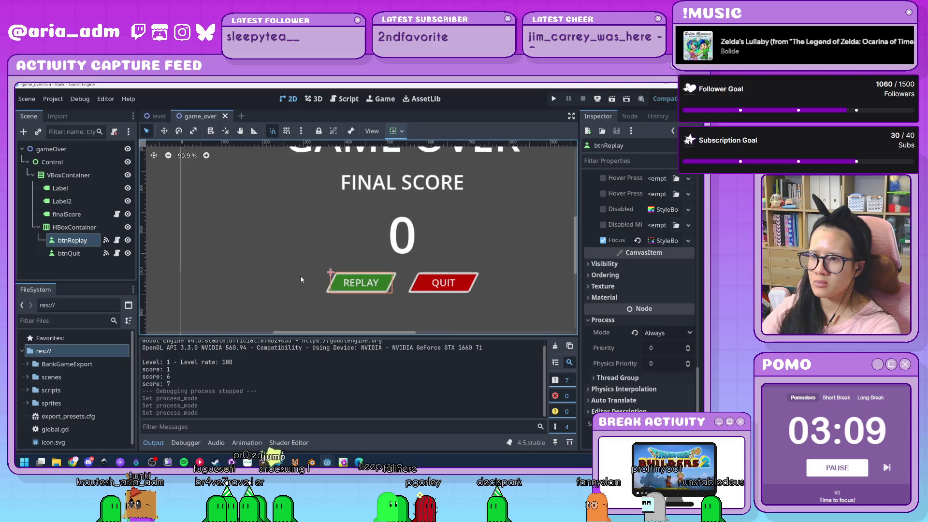
pyautogui.scroll(5, 629, 344)
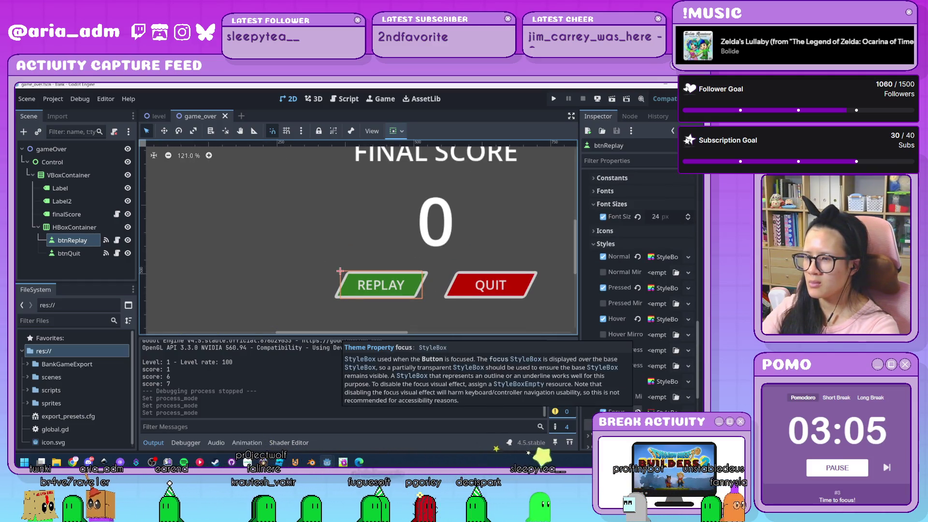
pyautogui.click(560, 99)
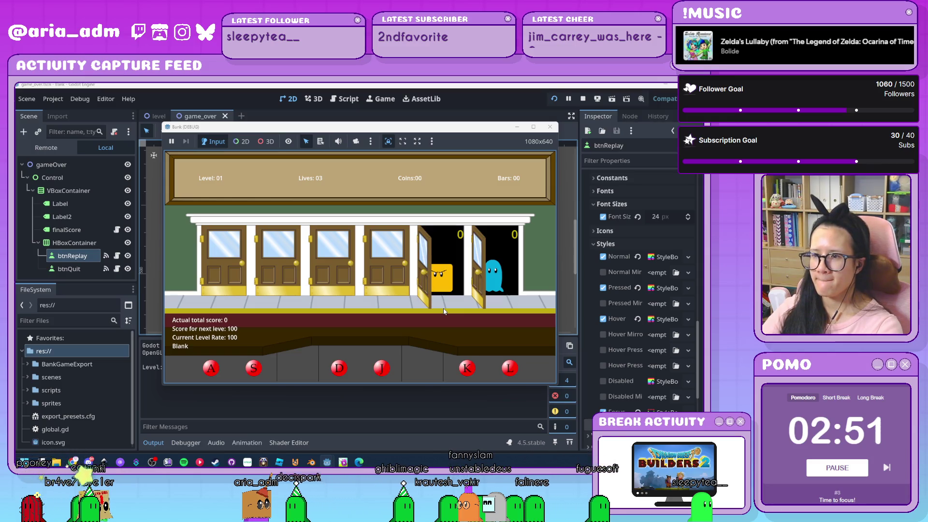
pyautogui.press('l')
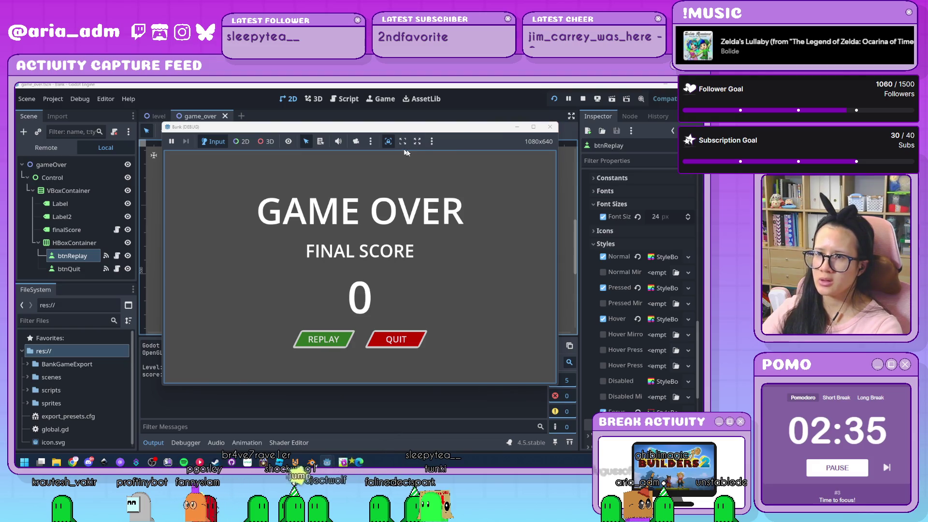
pyautogui.click(550, 127)
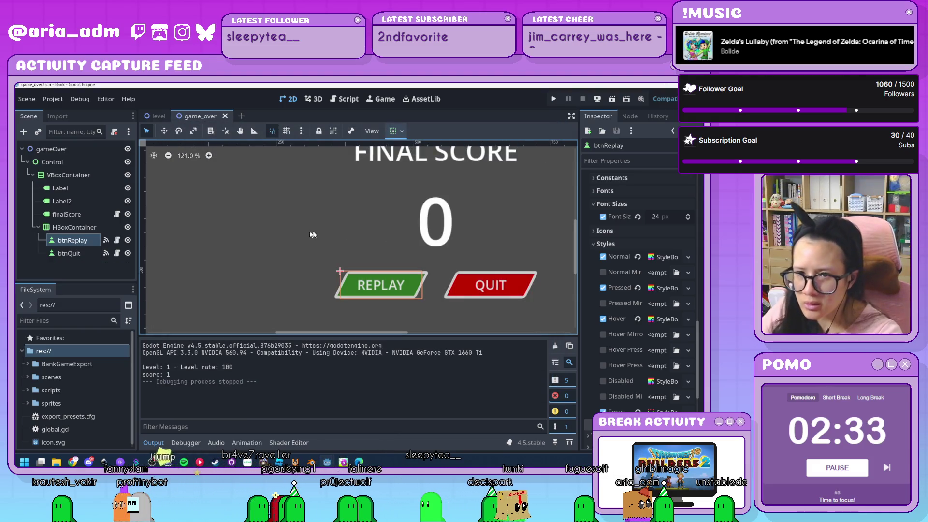
pyautogui.click(292, 236)
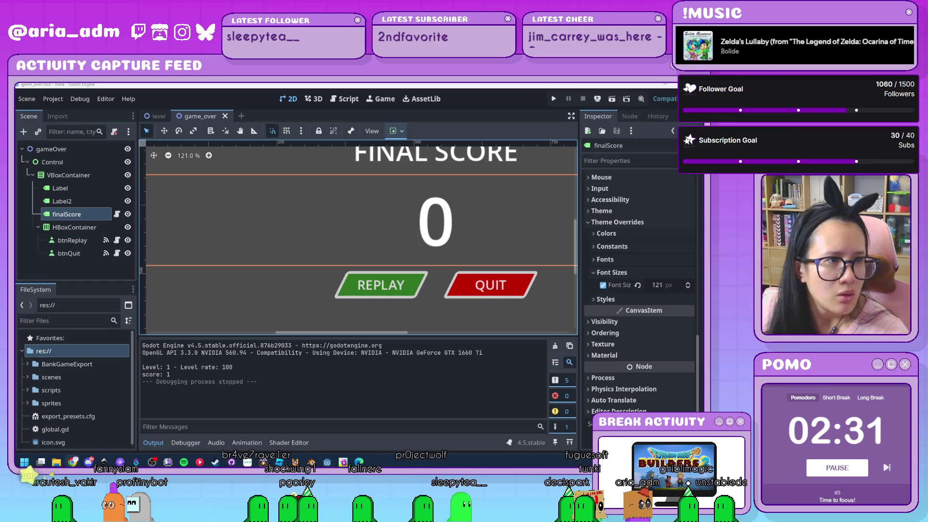